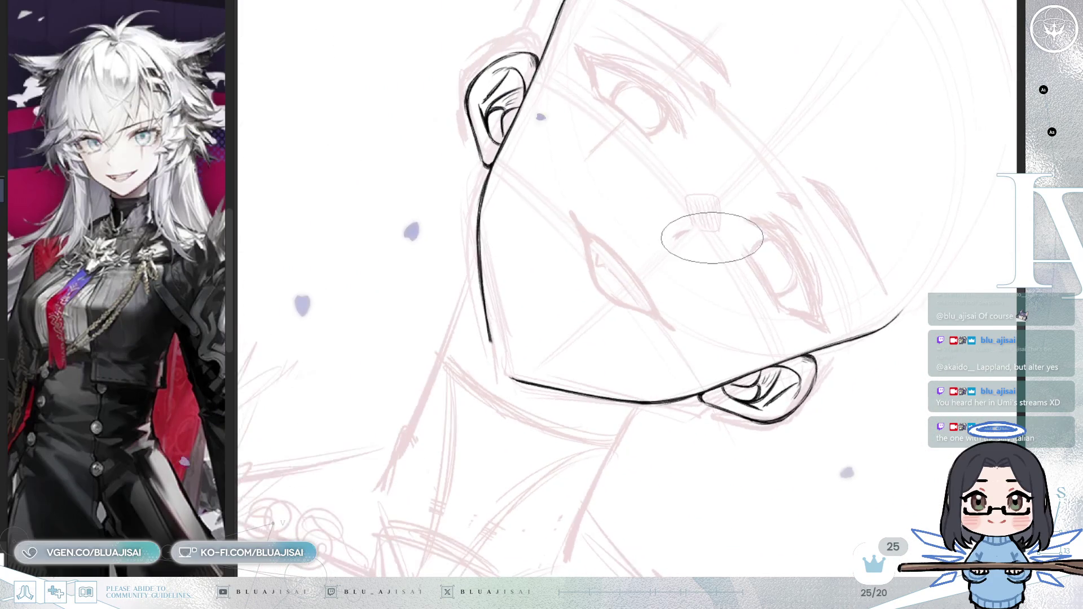
- Erase the lower cheek contour and redraw it cleanly down to the jaw, then turn the view upright
{"action": "left_click_drag", "start_coordinate": [483, 315], "coordinate": [493, 223]}
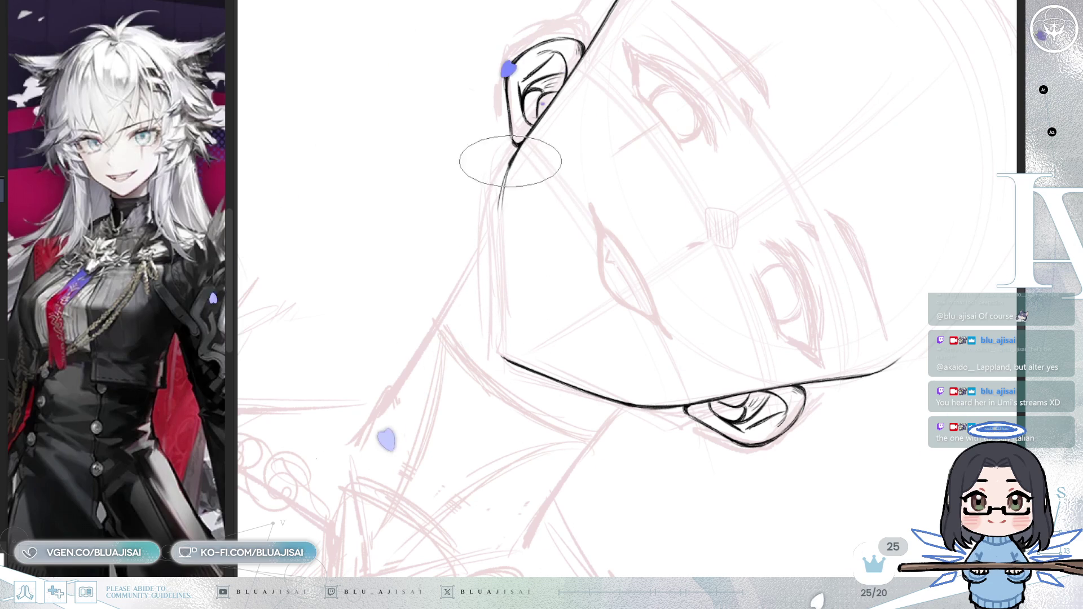
{"action": "left_click_drag", "start_coordinate": [496, 218], "coordinate": [500, 331]}
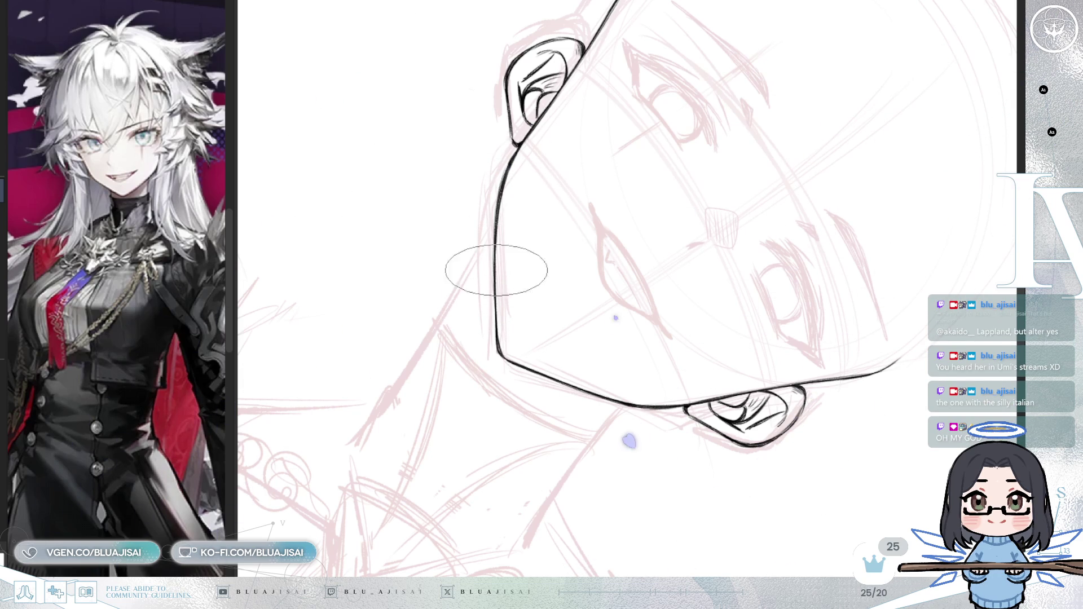
{"action": "mouse_move", "coordinate": [499, 308]}
{"action": "left_mouse_down"}
{"action": "mouse_move", "coordinate": [587, 235]}
{"action": "mouse_move", "coordinate": [703, 218]}
{"action": "mouse_move", "coordinate": [791, 230]}
{"action": "left_mouse_up"}
{"action": "left_click_drag", "start_coordinate": [837, 195], "coordinate": [756, 217]}
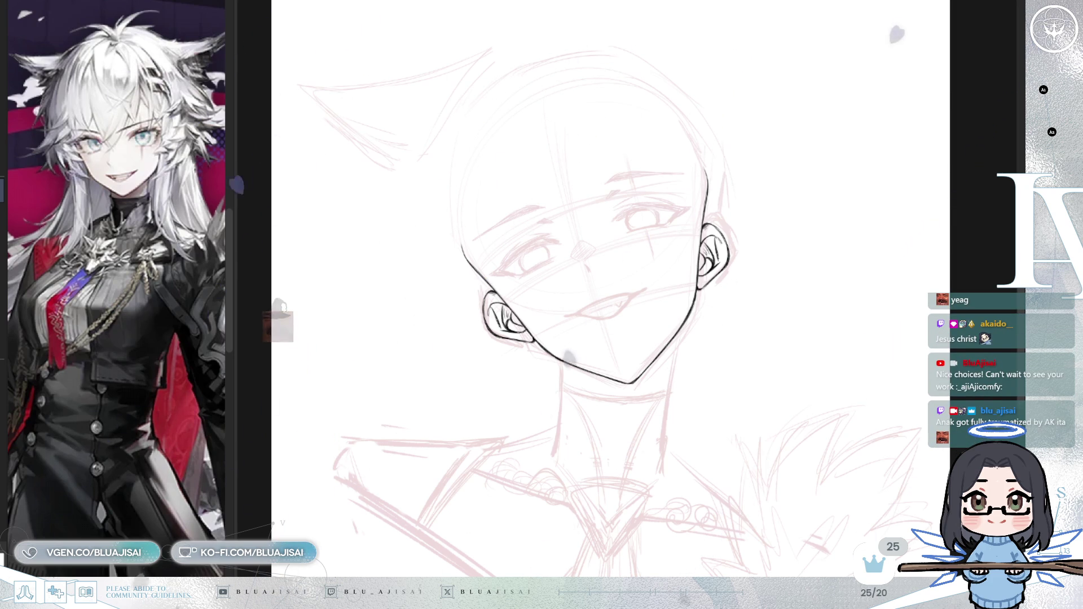
- Tilt and zoom the view along the face's side toward the ear, making the inking brush larger
{"action": "mouse_move", "coordinate": [709, 279]}
{"action": "left_mouse_down"}
{"action": "mouse_move", "coordinate": [702, 346]}
{"action": "mouse_move", "coordinate": [688, 321]}
{"action": "left_mouse_up"}
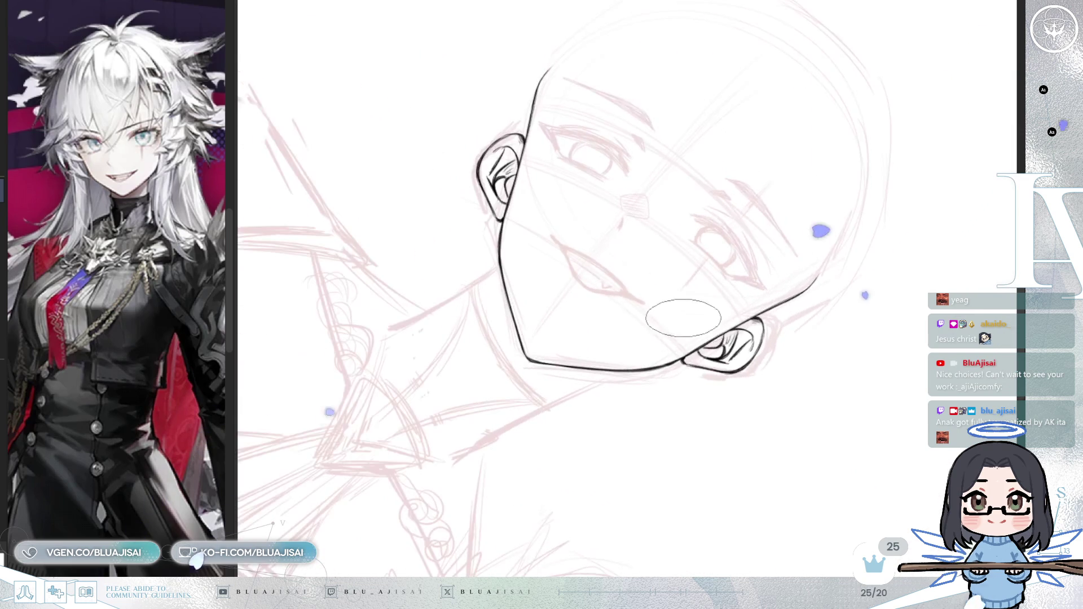
{"action": "left_click_drag", "start_coordinate": [479, 201], "coordinate": [519, 228]}
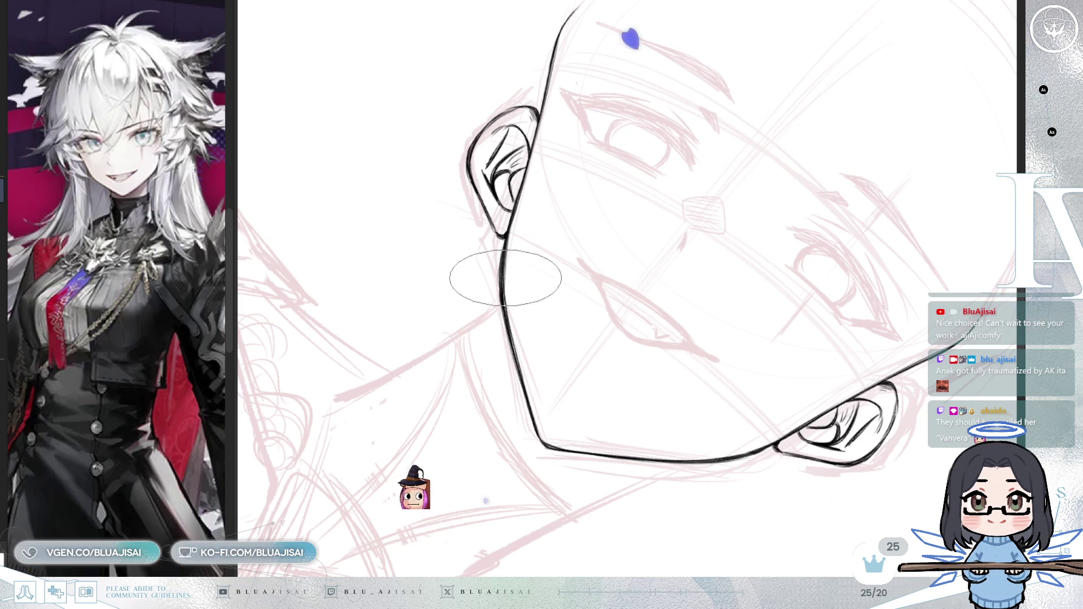
{"action": "left_click_drag", "start_coordinate": [504, 255], "coordinate": [535, 192]}
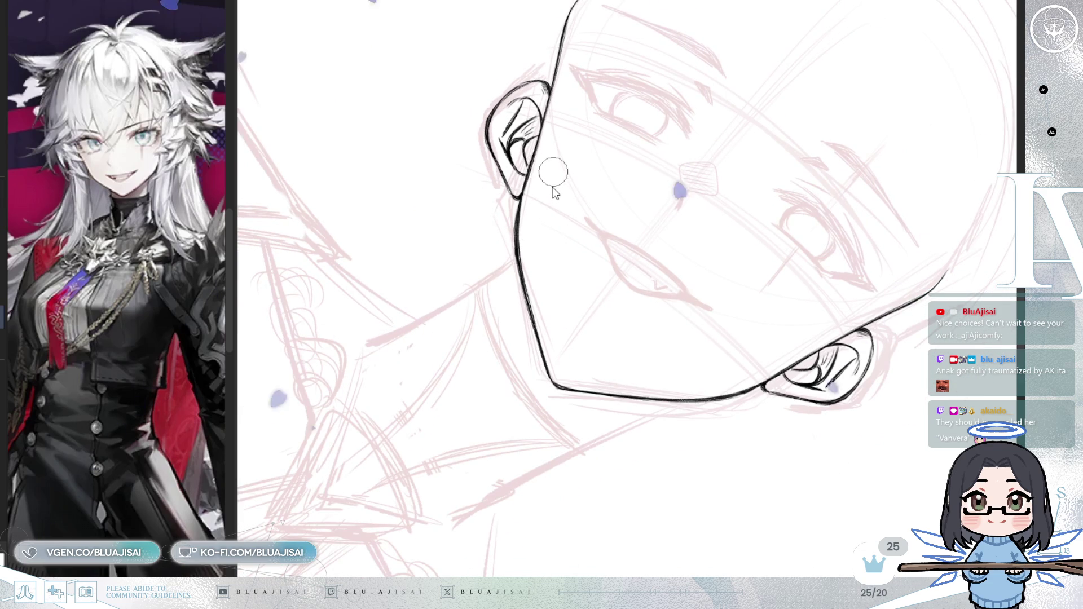
{"action": "scroll", "coordinate": [545, 186], "scroll_direction": "up", "scroll_amount": 2}
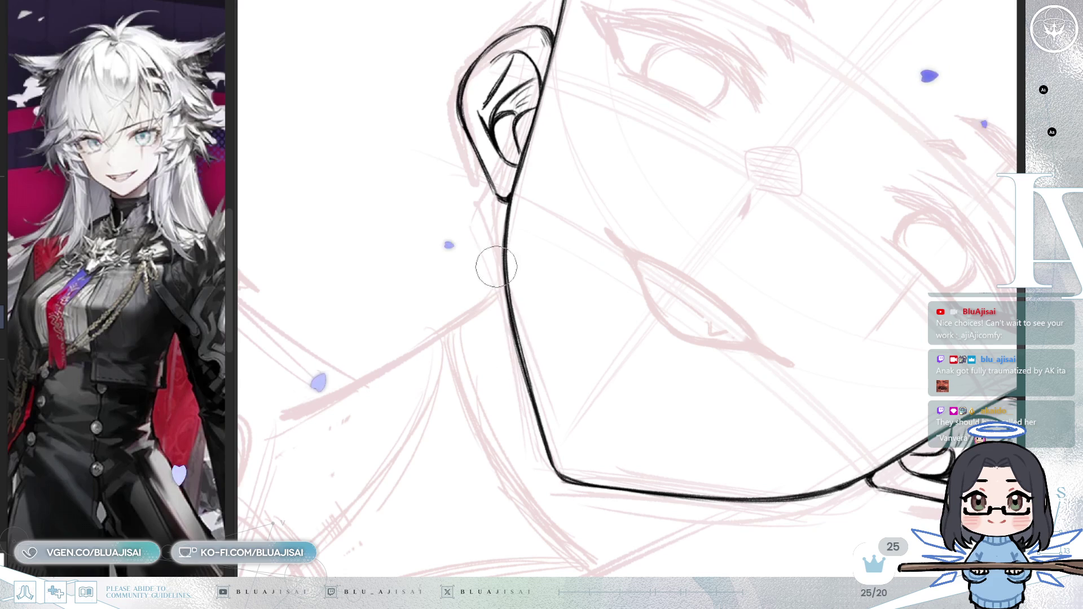
{"action": "key", "text": "e"}
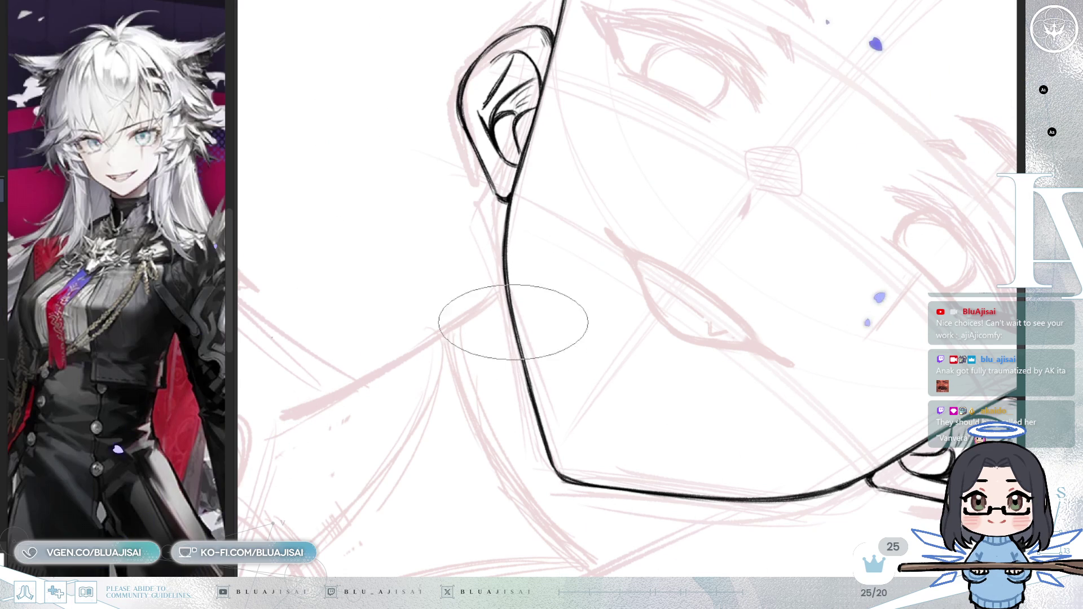
{"action": "left_click_drag", "start_coordinate": [513, 285], "coordinate": [822, 262]}
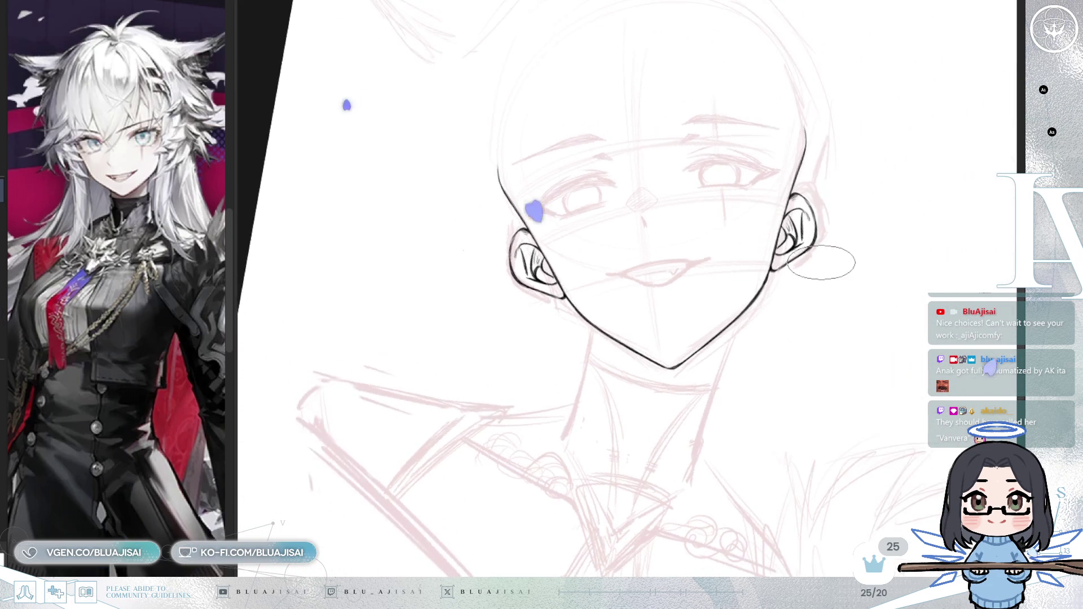
{"action": "scroll", "coordinate": [822, 262], "scroll_direction": "up", "scroll_amount": 4}
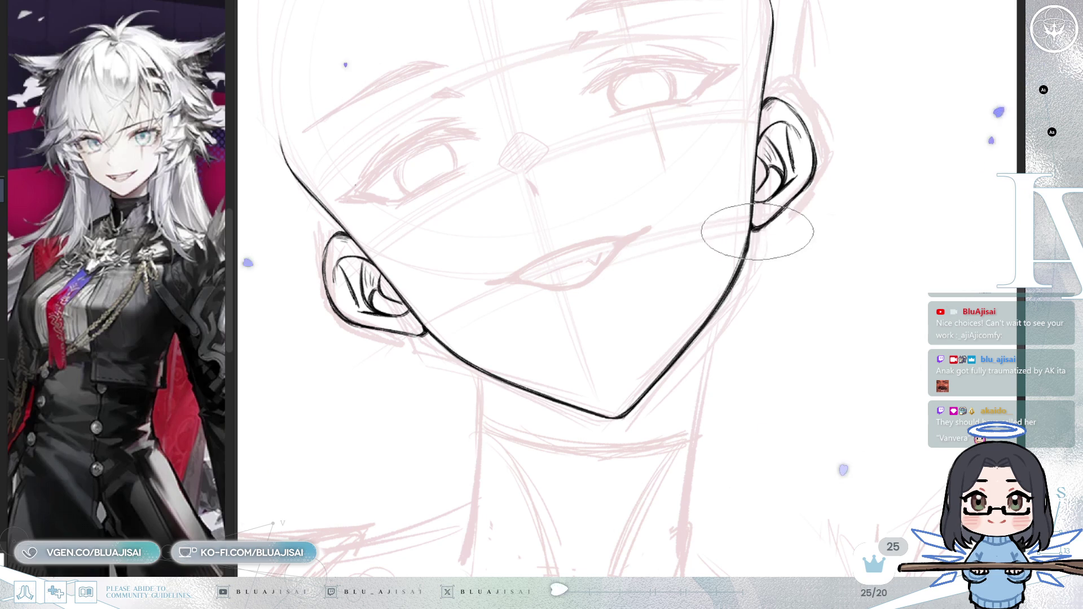
- Zoom out to face and shoulders, rotate clockwise, zoom back in and enlarge the brush with ]
{"action": "key", "text": "ctrl+minus"}
{"action": "key", "text": "ctrl+minus"}
{"action": "key", "text": "ctrl+minus"}
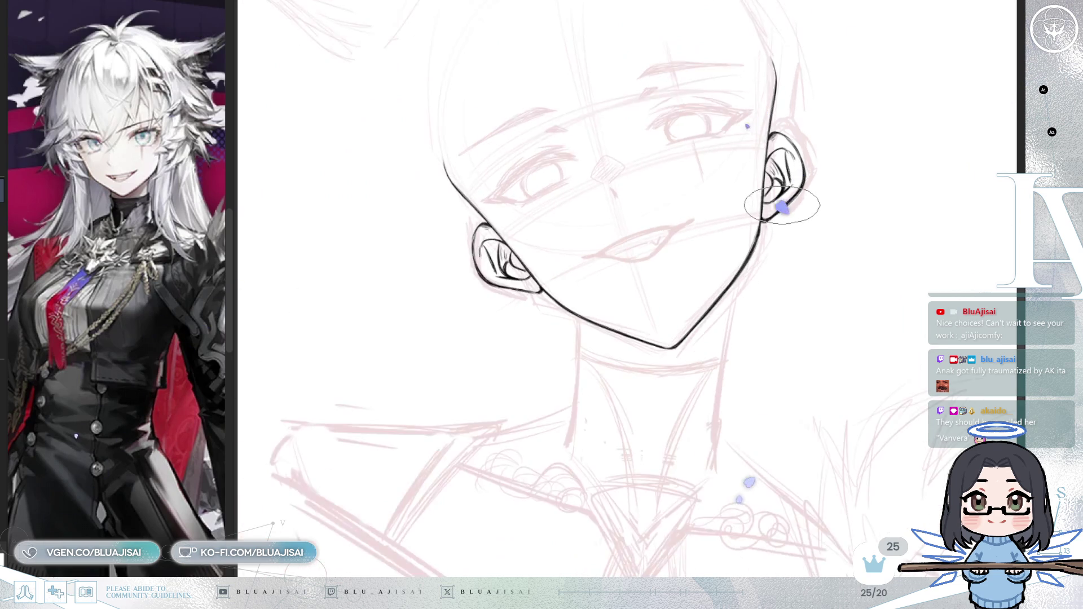
{"action": "mouse_move", "coordinate": [738, 331]}
{"action": "left_mouse_down"}
{"action": "mouse_move", "coordinate": [743, 304]}
{"action": "mouse_move", "coordinate": [709, 353]}
{"action": "left_mouse_up"}
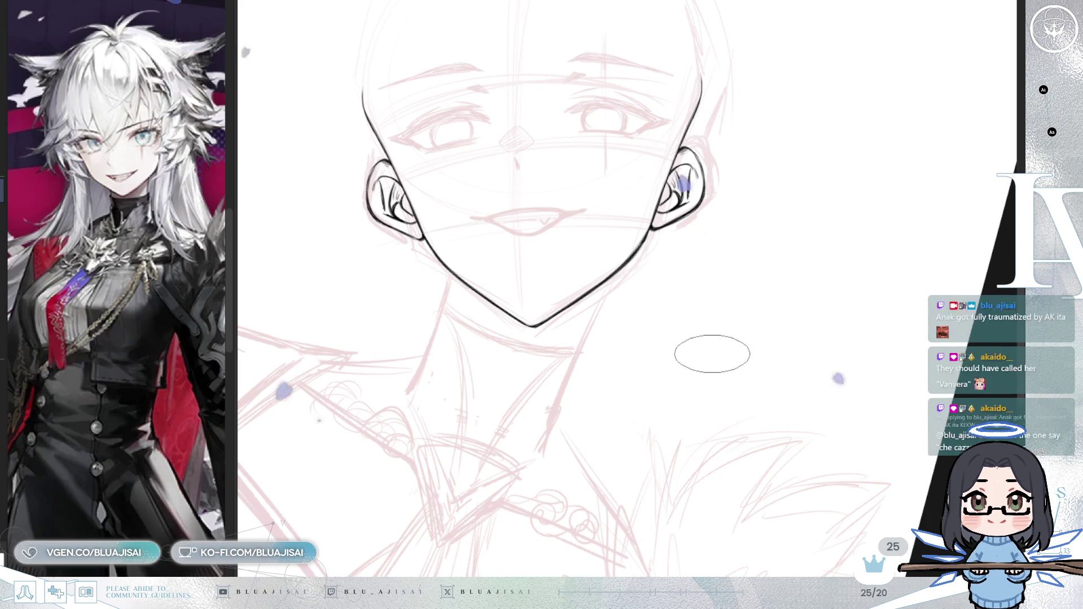
{"action": "key", "text": "End"}
{"action": "key", "text": "End"}
{"action": "key", "text": "End"}
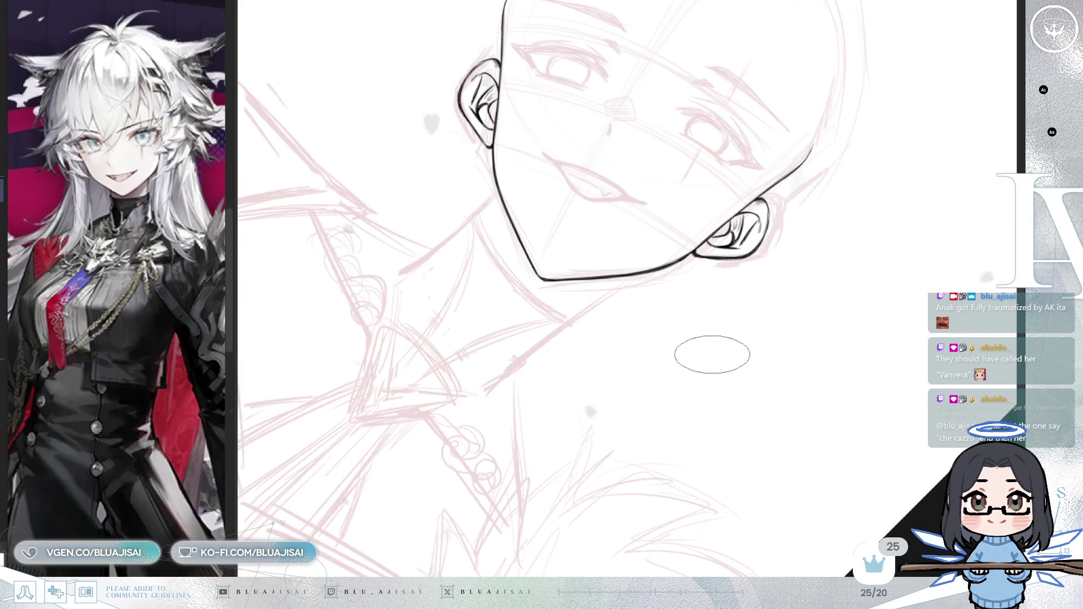
{"action": "key", "text": "End"}
{"action": "key", "text": "End"}
{"action": "key", "text": "End"}
{"action": "scroll", "coordinate": [712, 354], "scroll_direction": "up", "scroll_amount": 2}
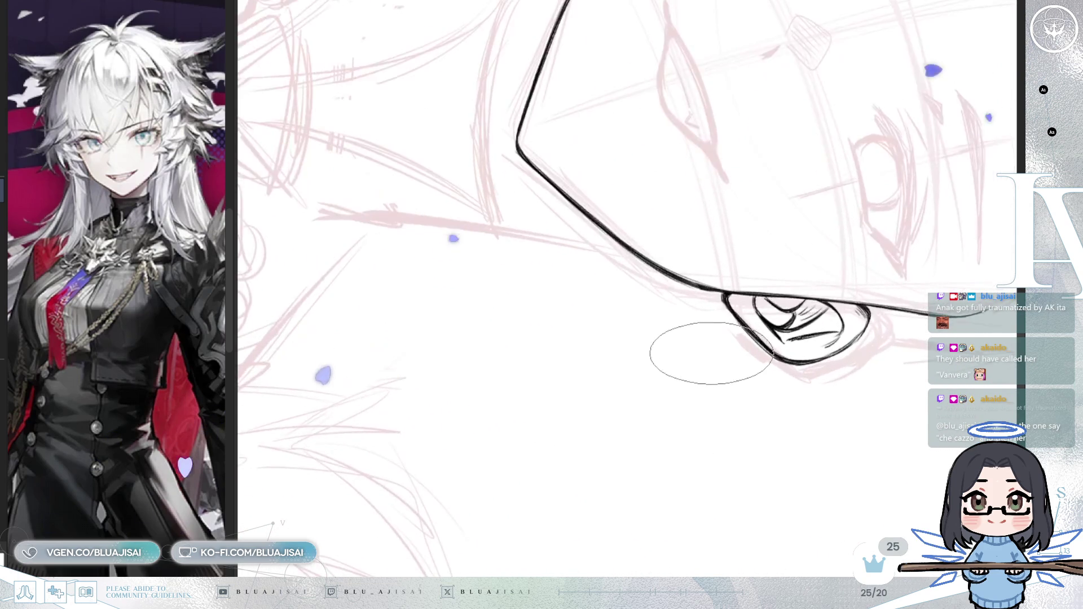
{"action": "scroll", "coordinate": [712, 354], "scroll_direction": "up", "scroll_amount": 4}
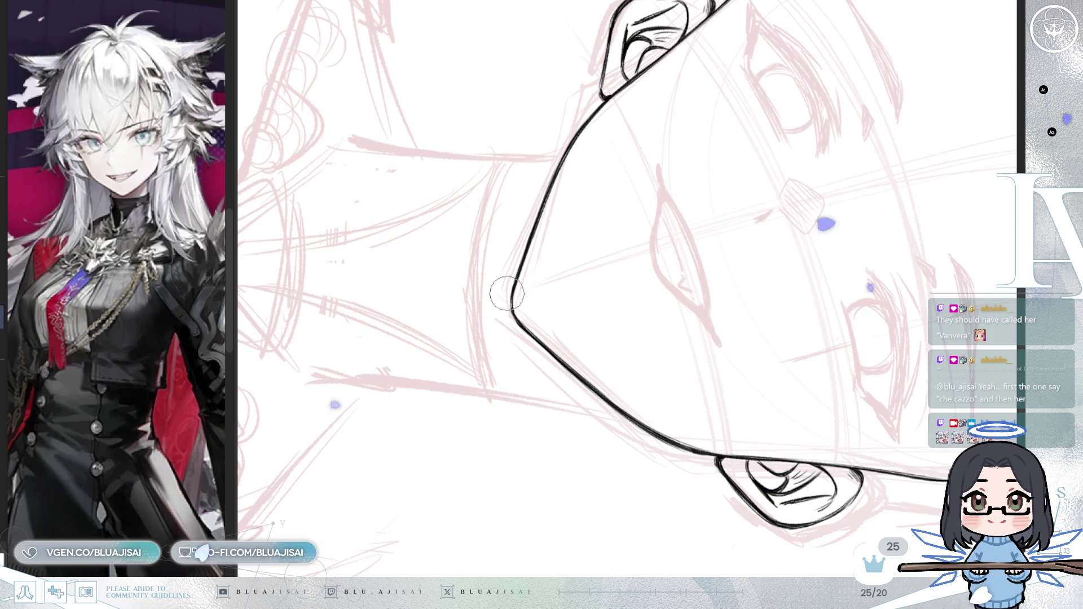
{"action": "key", "text": "bracketright"}
{"action": "key", "text": "bracketright"}
{"action": "key", "text": "bracketright"}
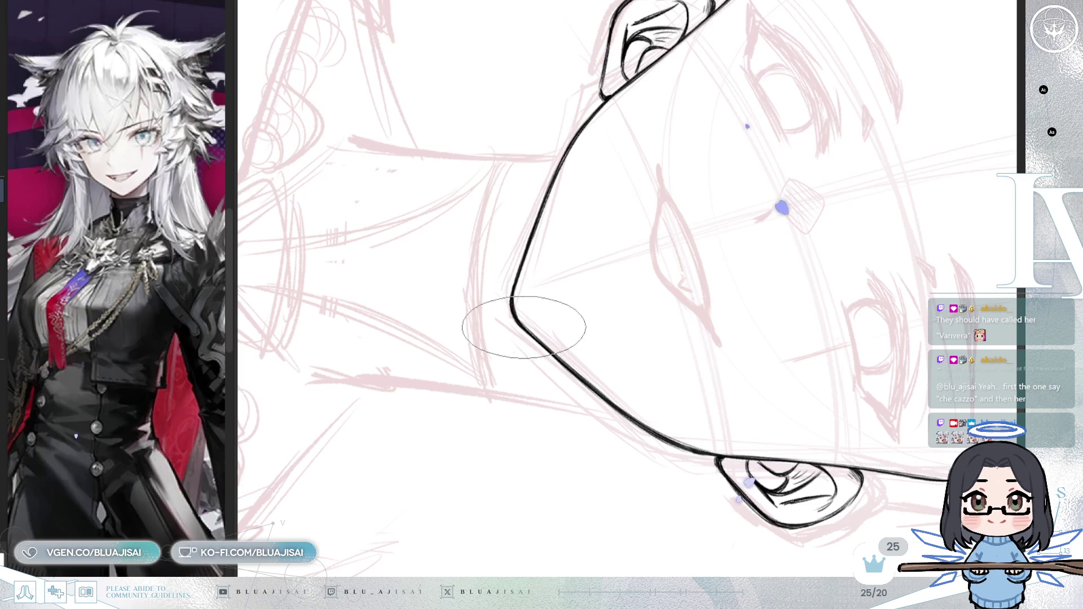
- Turn the face upright and frame the nose up close, adjusting the brush size there
{"action": "mouse_move", "coordinate": [522, 317]}
{"action": "left_mouse_down"}
{"action": "mouse_move", "coordinate": [737, 286]}
{"action": "mouse_move", "coordinate": [769, 353]}
{"action": "mouse_move", "coordinate": [734, 313]}
{"action": "left_mouse_up"}
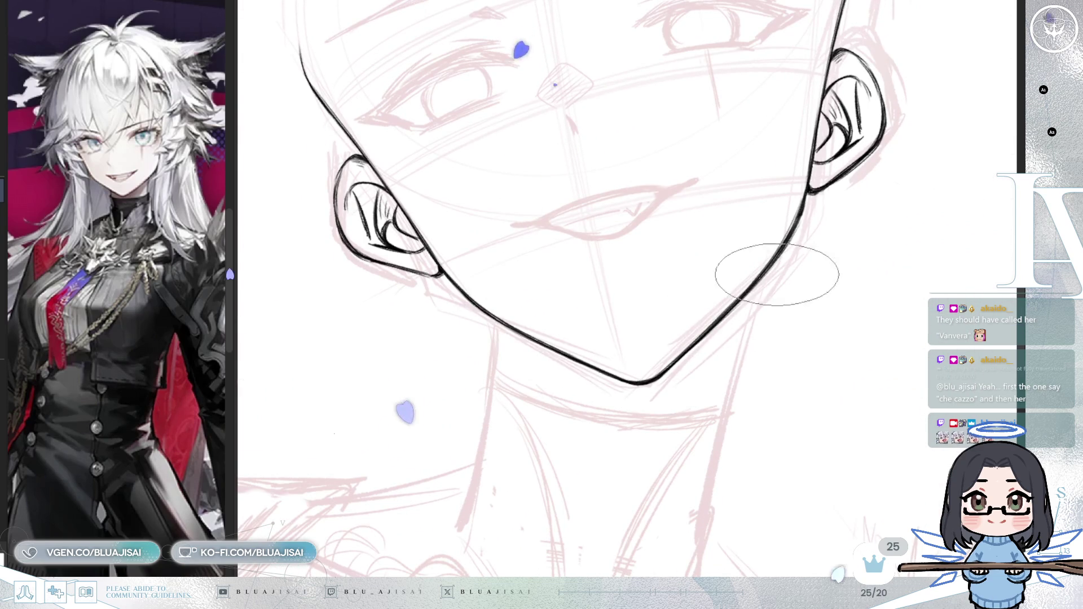
{"action": "scroll", "coordinate": [801, 264], "scroll_direction": "down", "scroll_amount": 1}
{"action": "left_click_drag", "start_coordinate": [806, 261], "coordinate": [724, 382]}
{"action": "scroll", "coordinate": [733, 361], "scroll_direction": "up", "scroll_amount": 1}
{"action": "left_click_drag", "start_coordinate": [544, 225], "coordinate": [600, 253]}
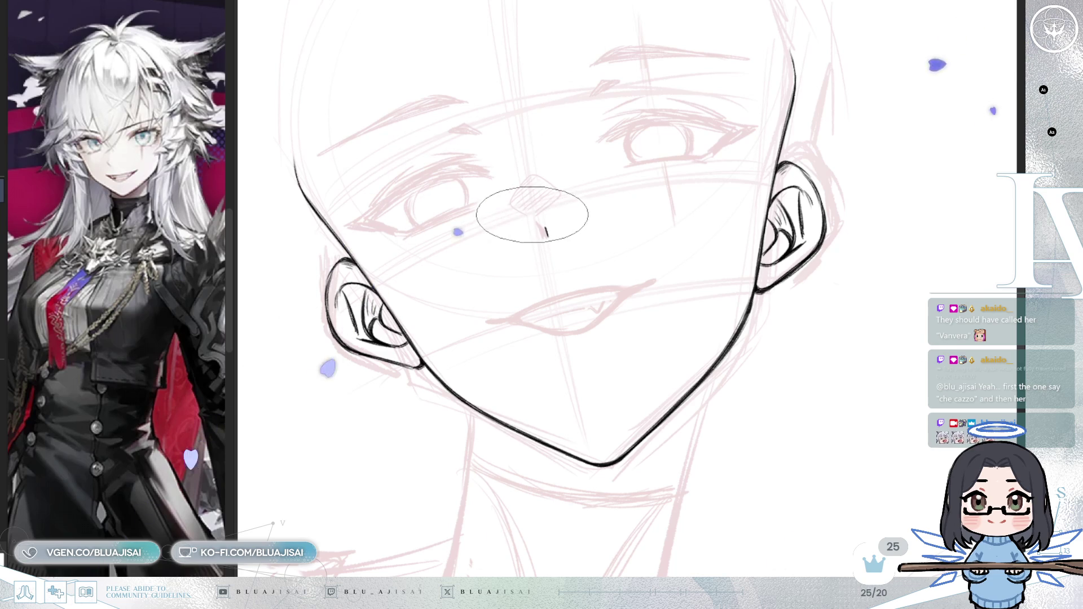
- Ink the curved nose outline and hatch diagonal shading inside it
{"action": "left_click_drag", "start_coordinate": [525, 214], "coordinate": [560, 198]}
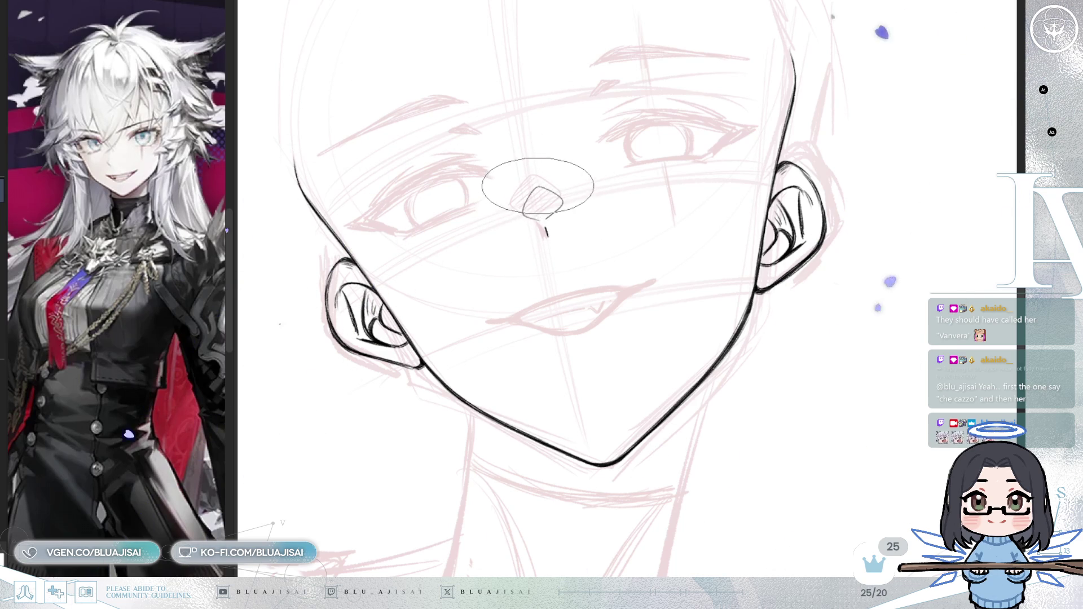
{"action": "scroll", "coordinate": [537, 185], "scroll_direction": "up", "scroll_amount": 1}
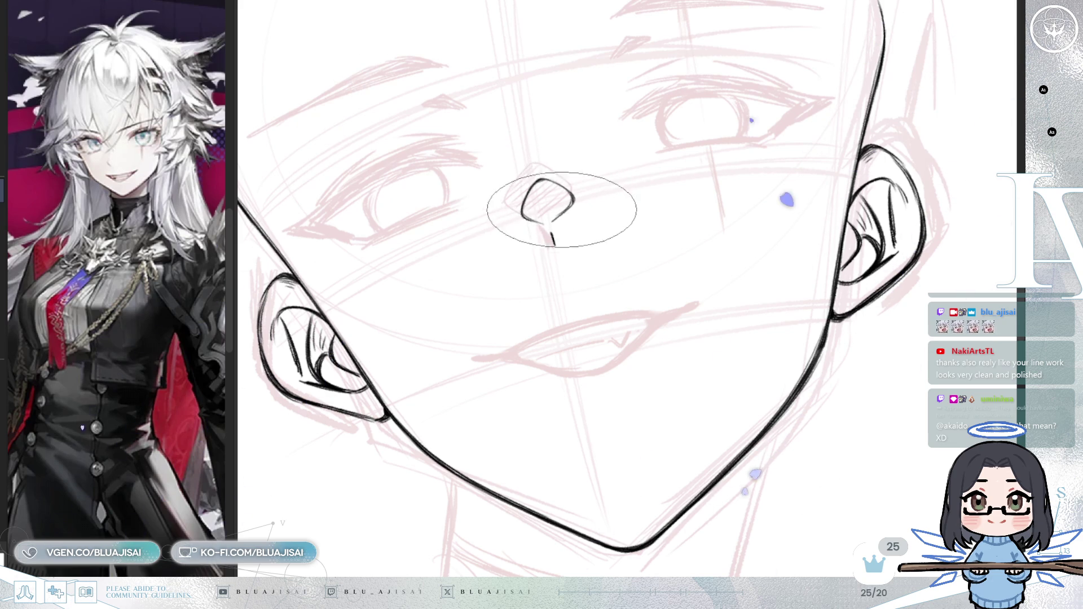
{"action": "mouse_move", "coordinate": [552, 223]}
{"action": "left_mouse_down"}
{"action": "mouse_move", "coordinate": [552, 174]}
{"action": "mouse_move", "coordinate": [565, 199]}
{"action": "mouse_move", "coordinate": [593, 187]}
{"action": "left_mouse_up"}
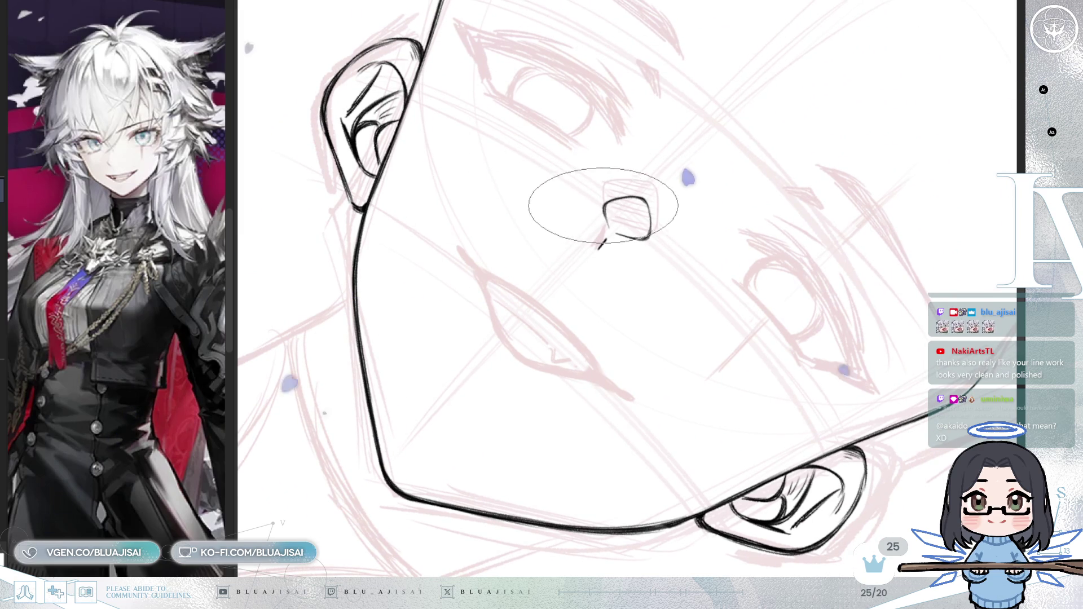
{"action": "mouse_move", "coordinate": [648, 220]}
{"action": "left_mouse_down"}
{"action": "mouse_move", "coordinate": [641, 175]}
{"action": "mouse_move", "coordinate": [689, 213]}
{"action": "mouse_move", "coordinate": [508, 156]}
{"action": "left_mouse_up"}
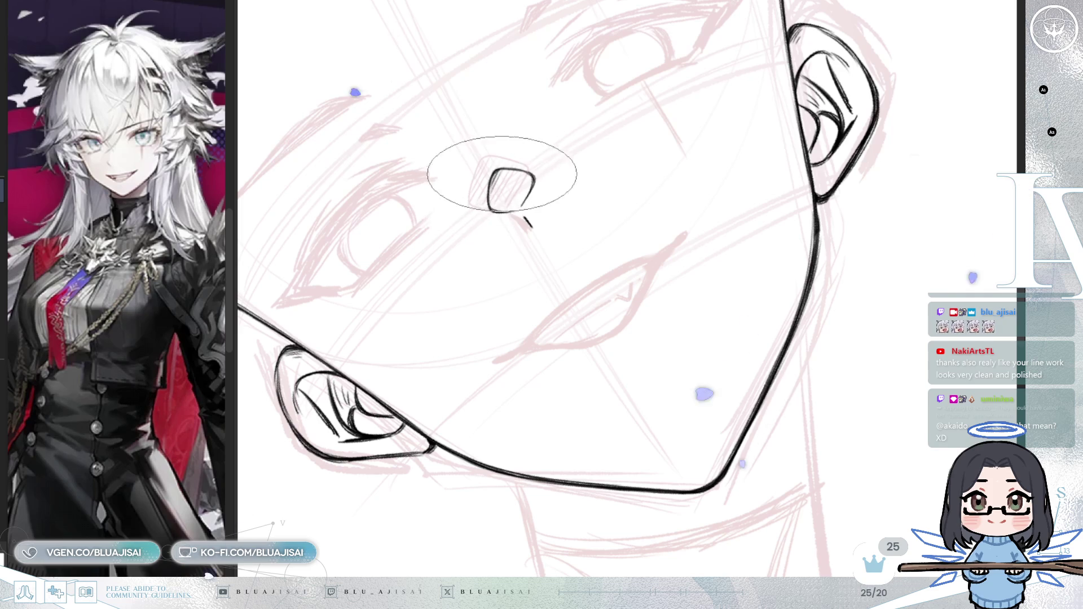
{"action": "left_click_drag", "start_coordinate": [501, 184], "coordinate": [506, 181]}
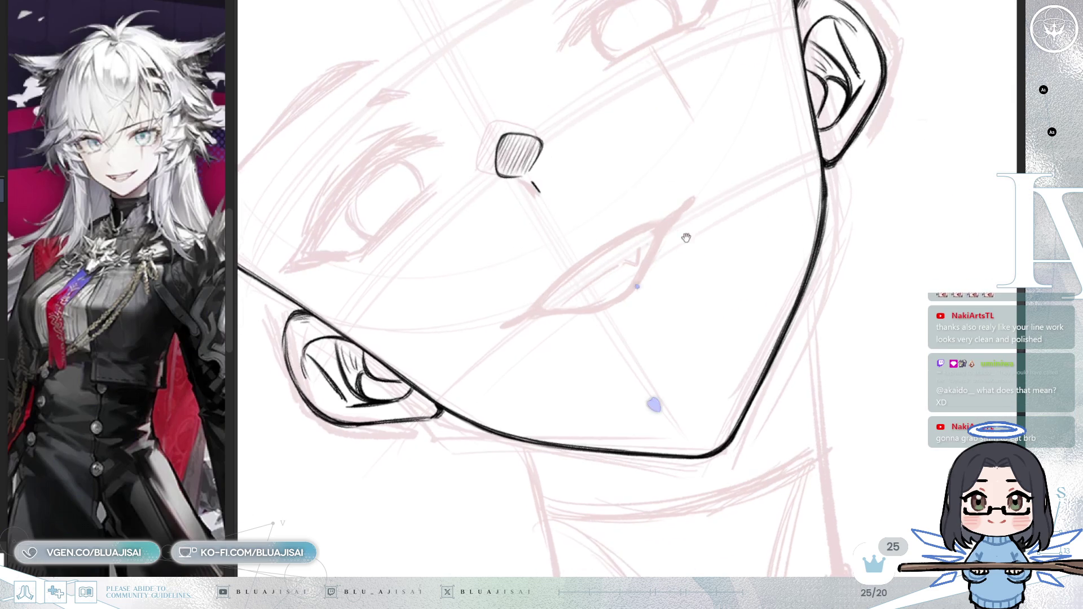
- Sketch a short upper-lip stroke below the nose, undoing the stray cheek line and failed attempts
{"action": "key", "text": "End"}
{"action": "key", "text": "End"}
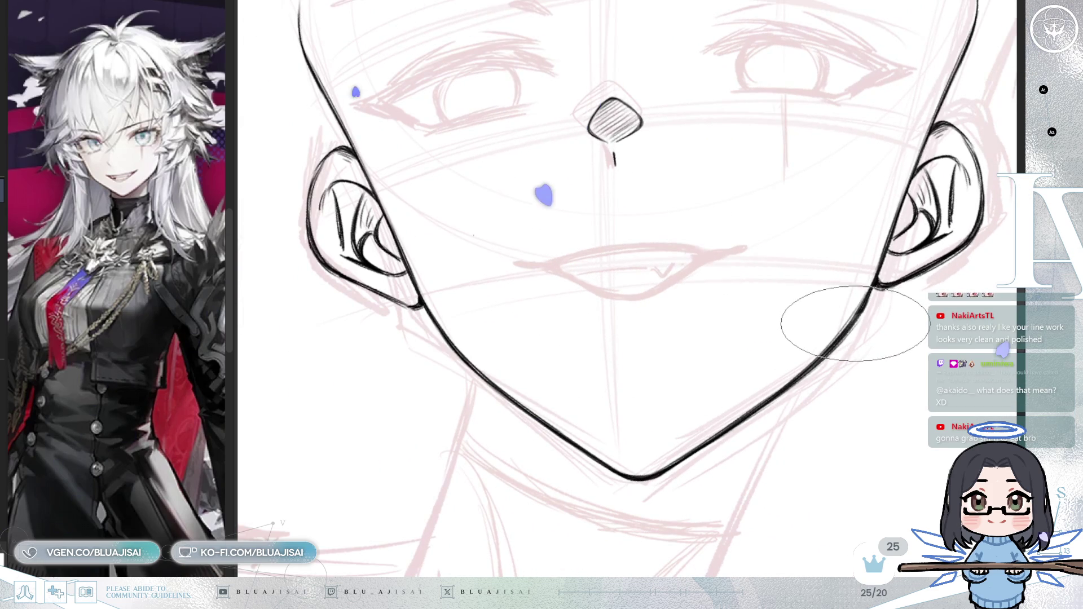
{"action": "key", "text": "Delete"}
{"action": "key", "text": "Delete"}
{"action": "key", "text": "Delete"}
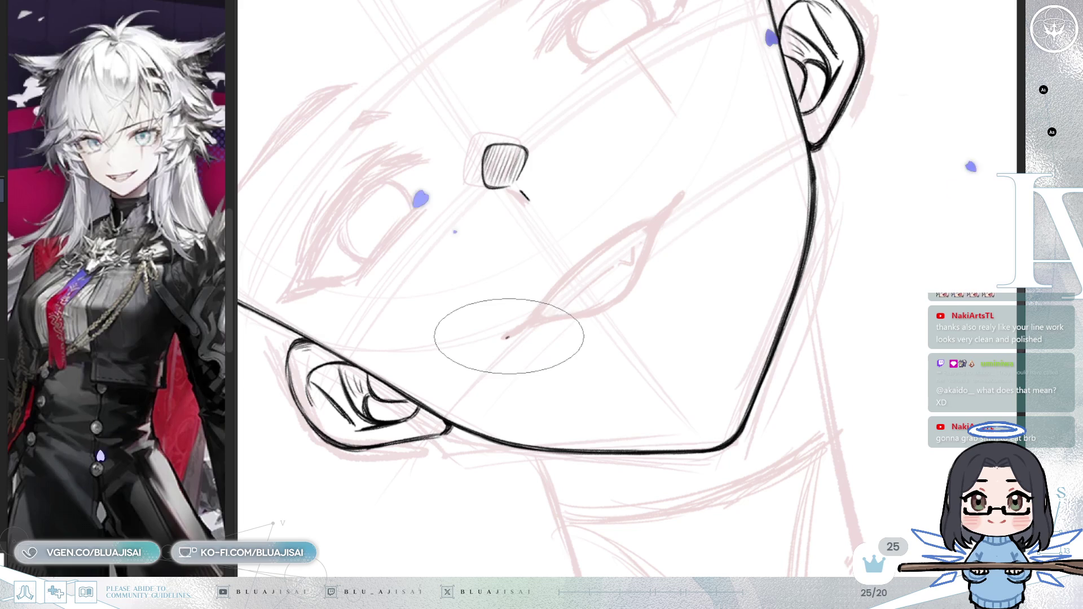
{"action": "left_click_drag", "start_coordinate": [506, 336], "coordinate": [568, 280]}
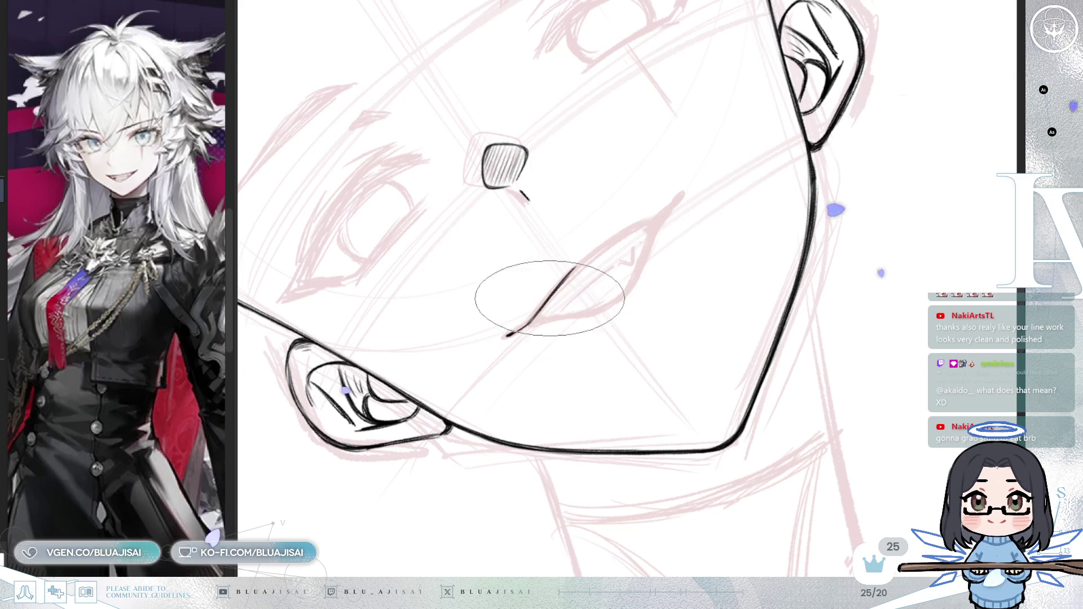
{"action": "key", "text": "ctrl+z"}
{"action": "left_click_drag", "start_coordinate": [592, 258], "coordinate": [673, 201]}
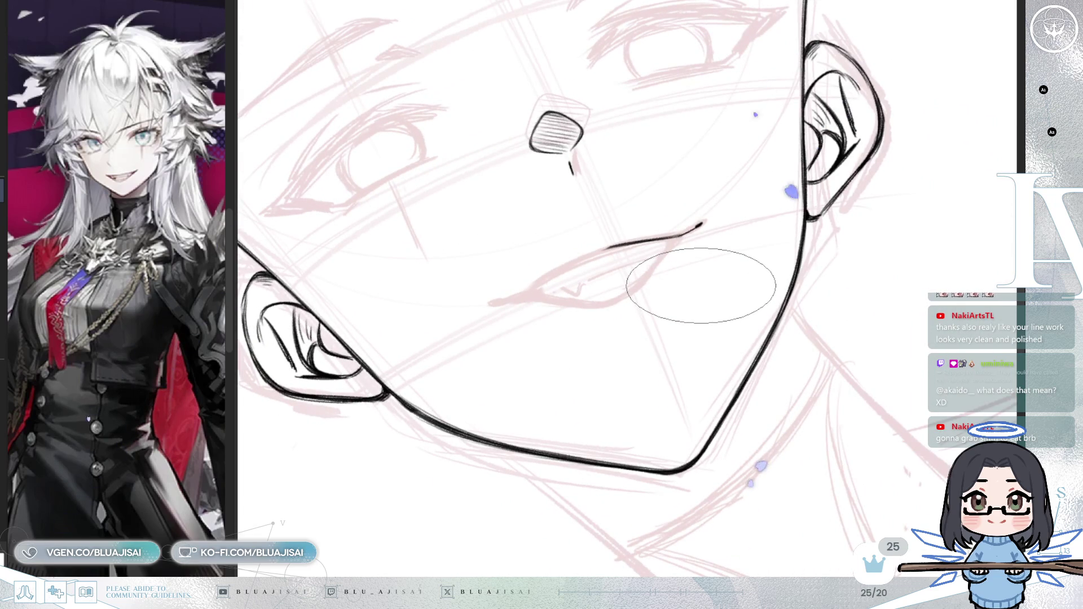
{"action": "key", "text": "Home"}
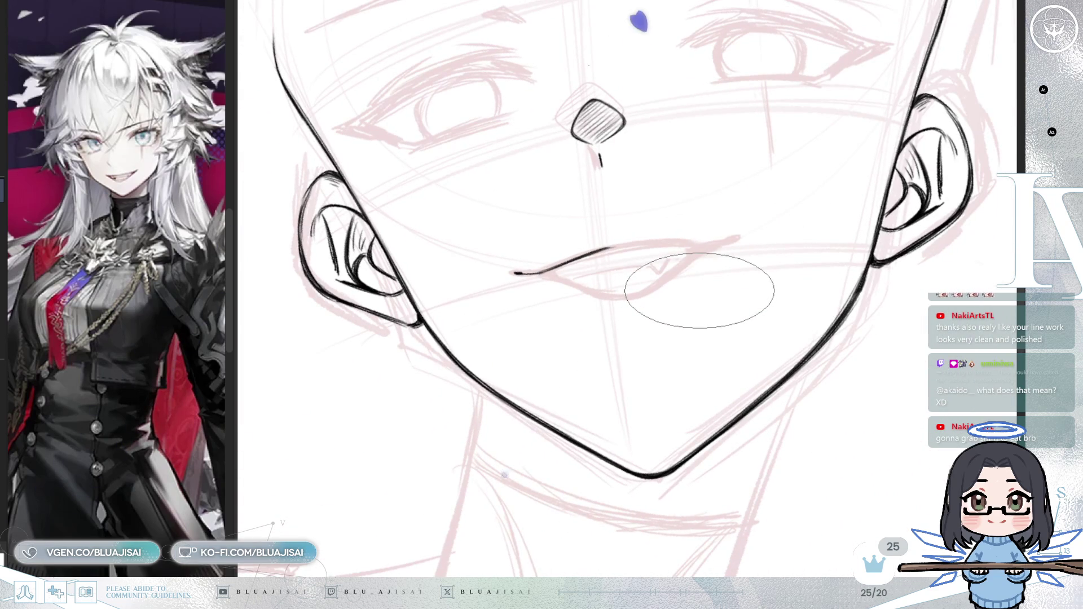
{"action": "key", "text": "ctrl+z"}
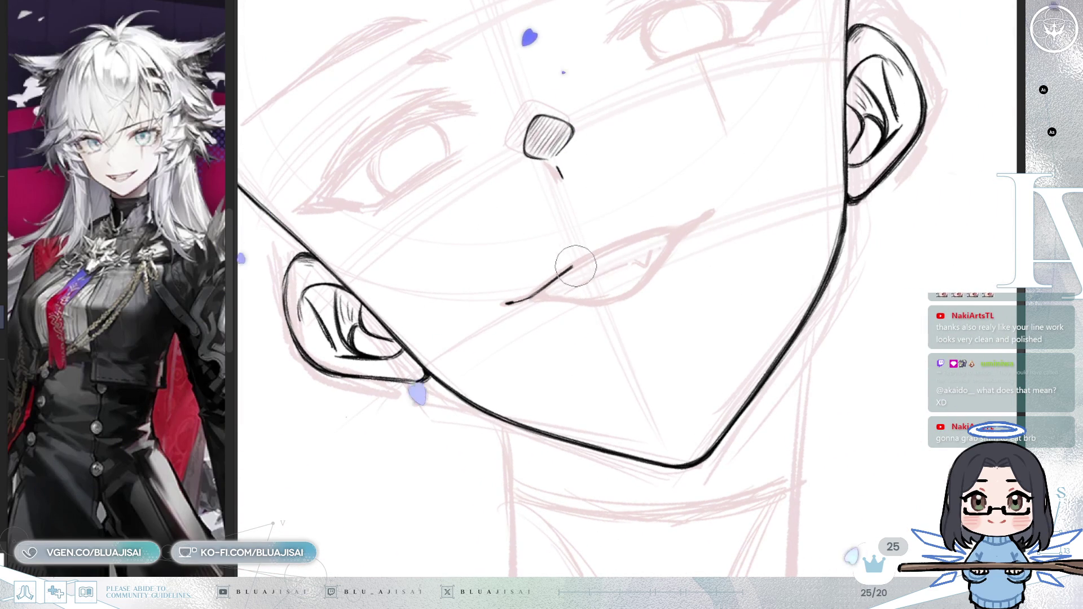
{"action": "key", "text": "Home"}
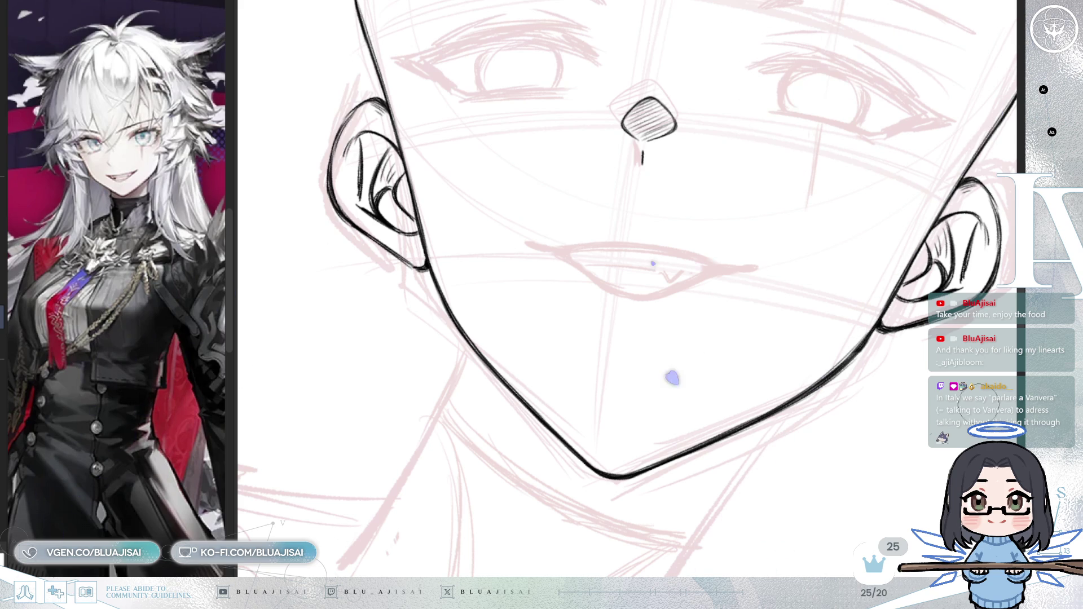
- Ink the tapered upper and lower lip lines of the open mouth, redrawing the lower lip once
{"action": "mouse_move", "coordinate": [705, 316]}
{"action": "left_mouse_down"}
{"action": "mouse_move", "coordinate": [769, 367]}
{"action": "mouse_move", "coordinate": [628, 279]}
{"action": "left_mouse_up"}
{"action": "left_click_drag", "start_coordinate": [537, 286], "coordinate": [568, 325]}
{"action": "left_click_drag", "start_coordinate": [408, 250], "coordinate": [594, 343]}
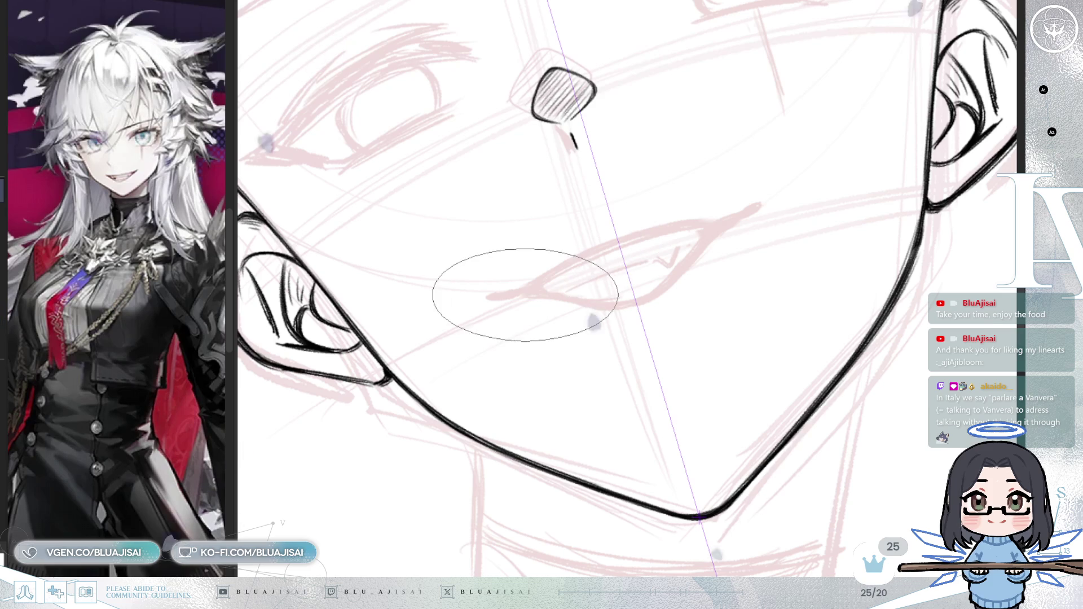
{"action": "left_click_drag", "start_coordinate": [498, 297], "coordinate": [540, 284]}
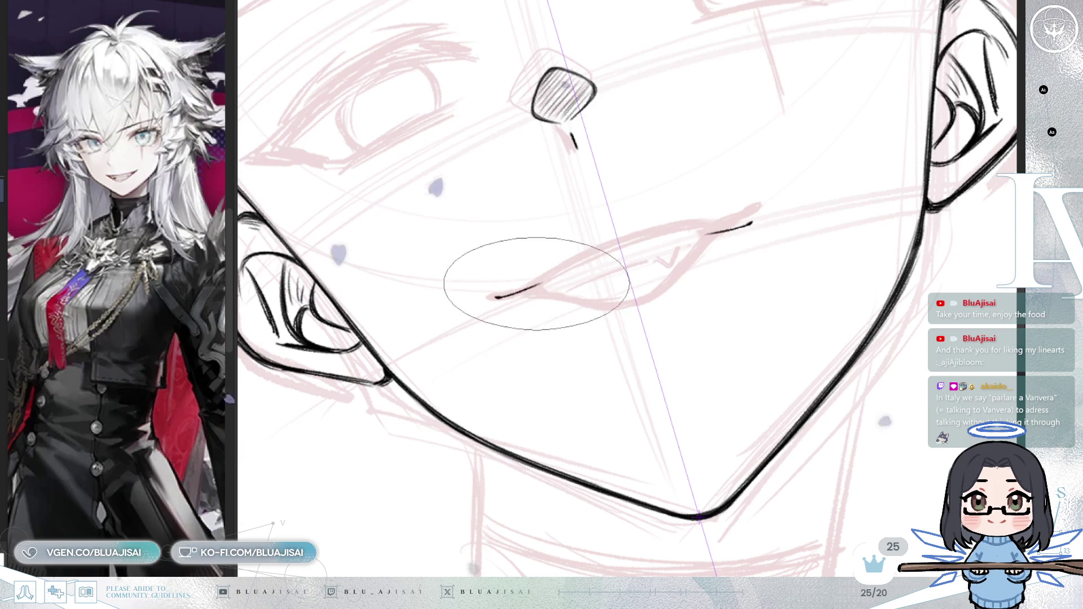
{"action": "left_click_drag", "start_coordinate": [650, 237], "coordinate": [705, 232]}
{"action": "left_click_drag", "start_coordinate": [540, 284], "coordinate": [590, 256]}
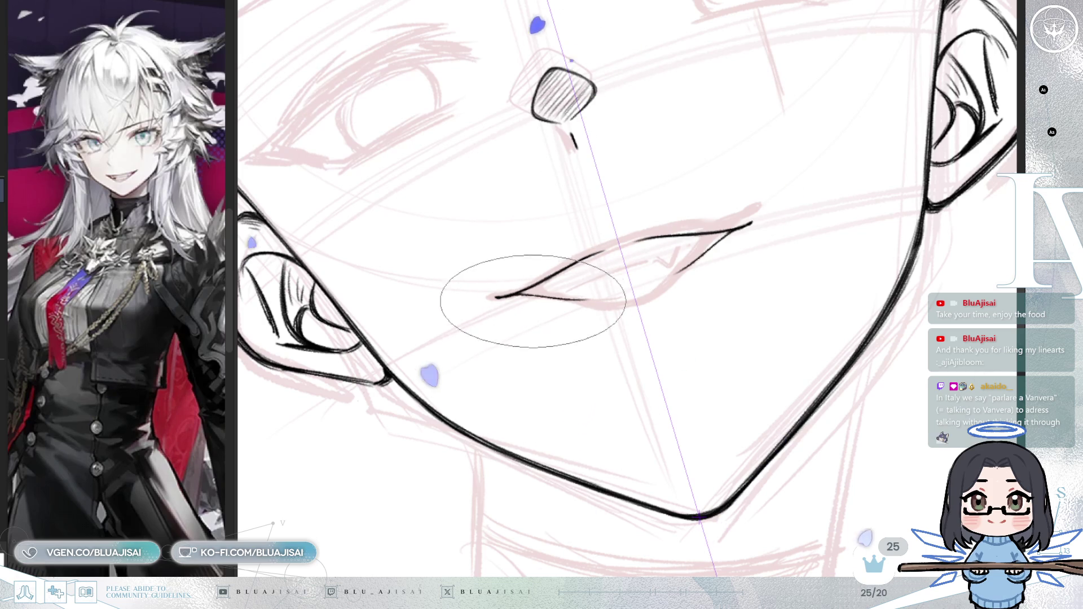
{"action": "key", "text": "ctrl+z"}
{"action": "left_click_drag", "start_coordinate": [523, 292], "coordinate": [725, 229]}
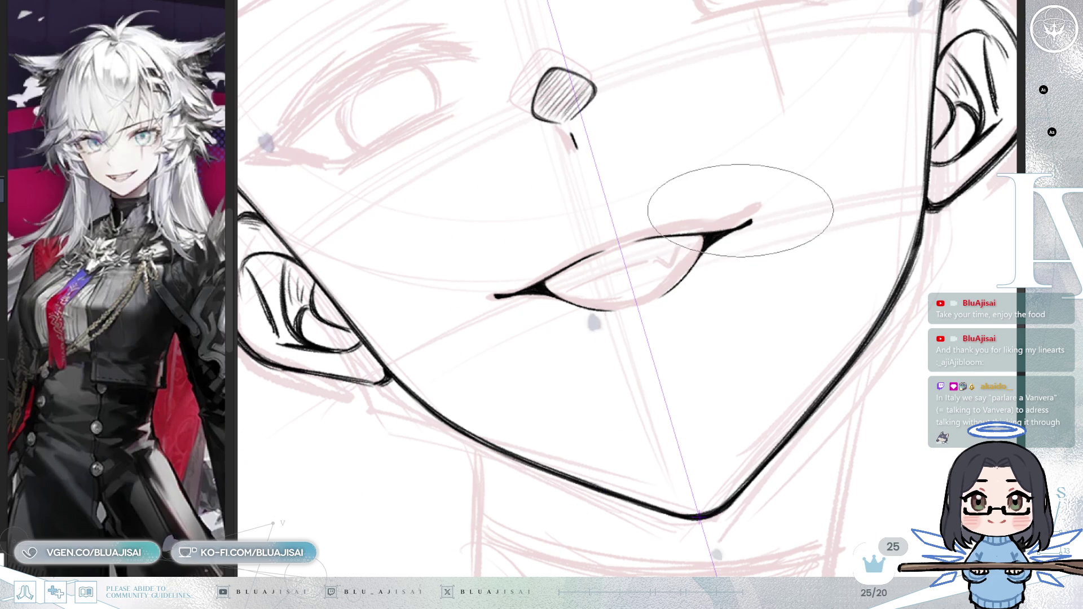
{"action": "scroll", "coordinate": [751, 219], "scroll_direction": "up", "scroll_amount": 2}
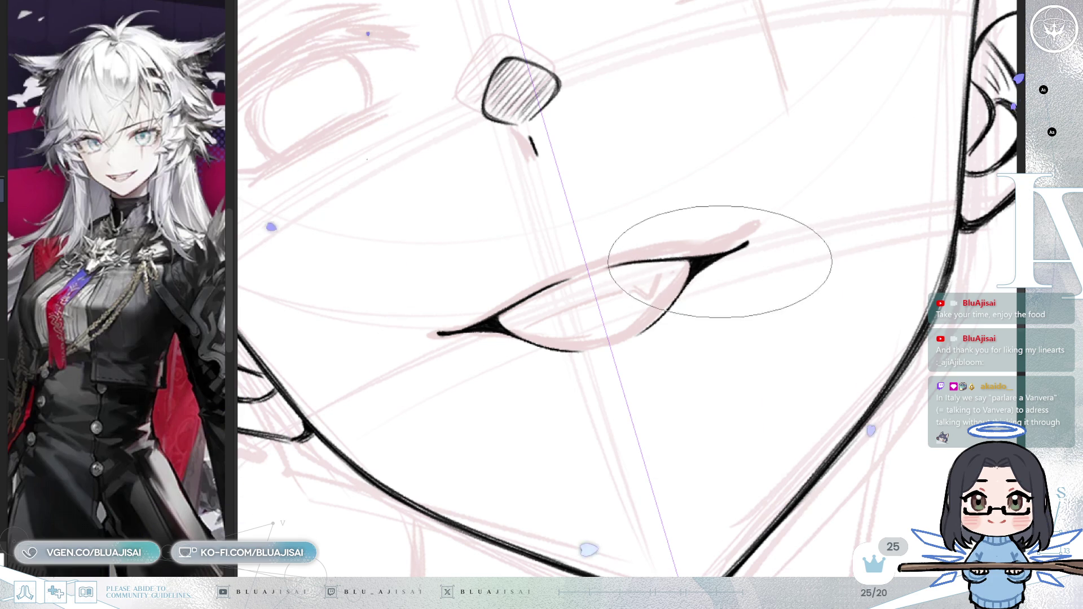
- Ink the small fang inside the lips, restoring the inner lip line with redo
{"action": "left_click_drag", "start_coordinate": [630, 292], "coordinate": [661, 276]}
{"action": "left_click_drag", "start_coordinate": [953, 182], "coordinate": [648, 242]}
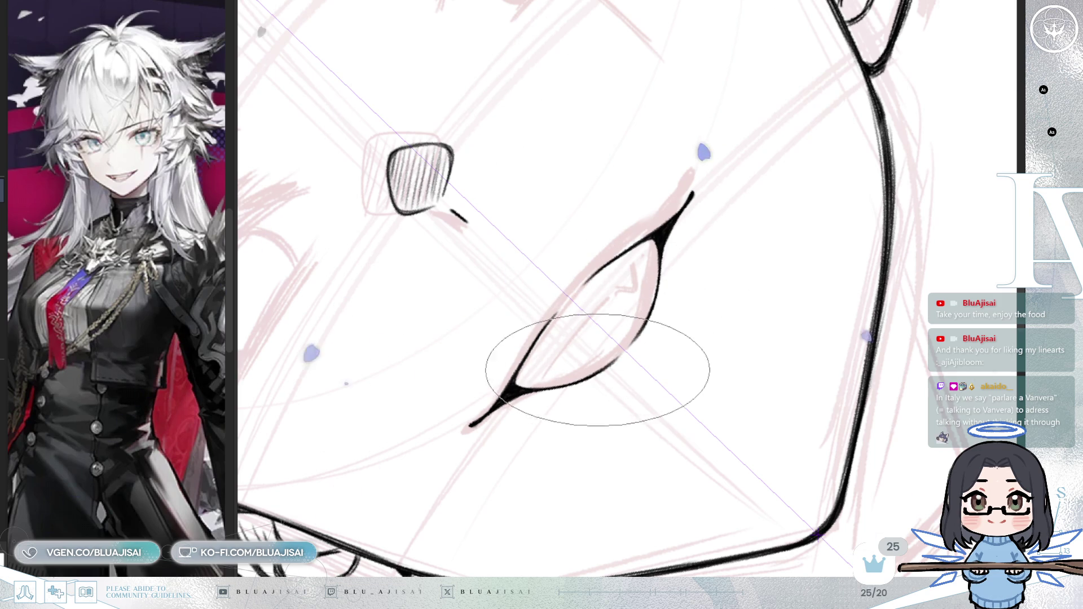
{"action": "left_click_drag", "start_coordinate": [617, 295], "coordinate": [763, 260]}
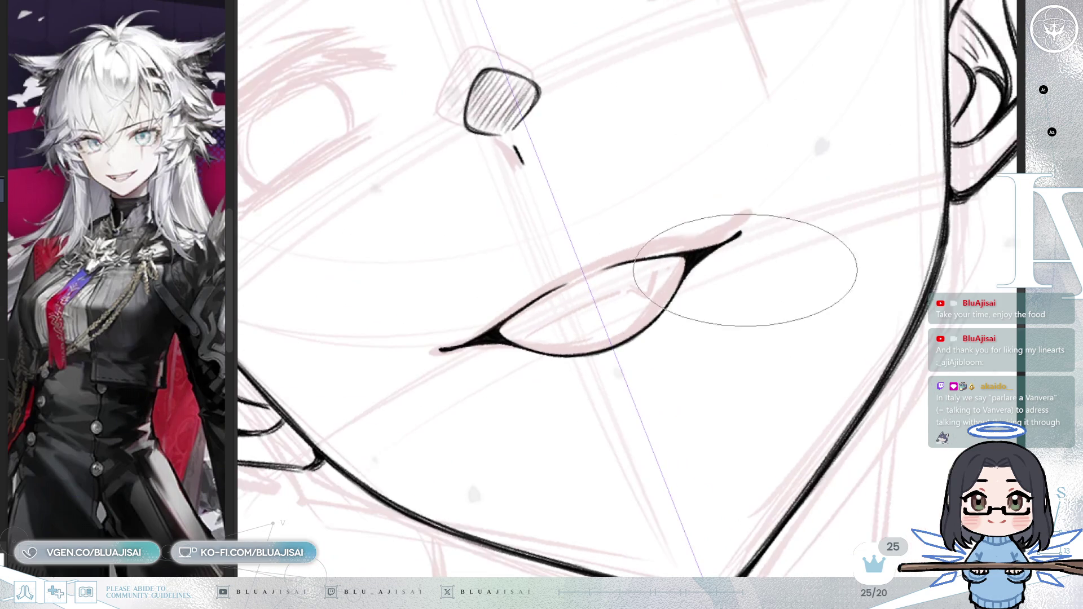
{"action": "mouse_move", "coordinate": [648, 312]}
{"action": "left_mouse_down"}
{"action": "mouse_move", "coordinate": [522, 362]}
{"action": "mouse_move", "coordinate": [666, 265]}
{"action": "left_mouse_up"}
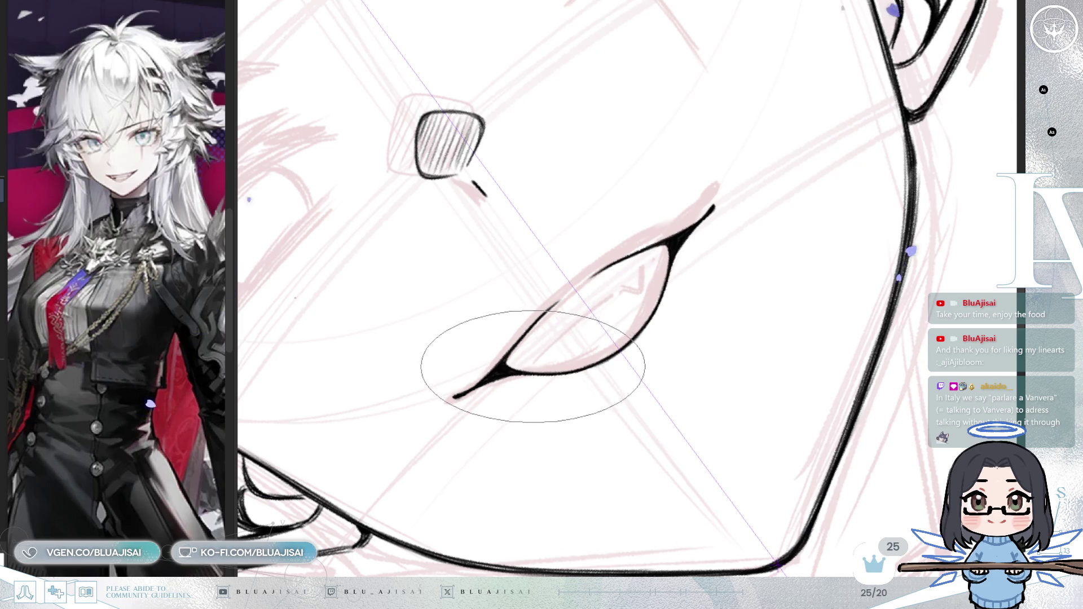
{"action": "key", "text": "ctrl+y"}
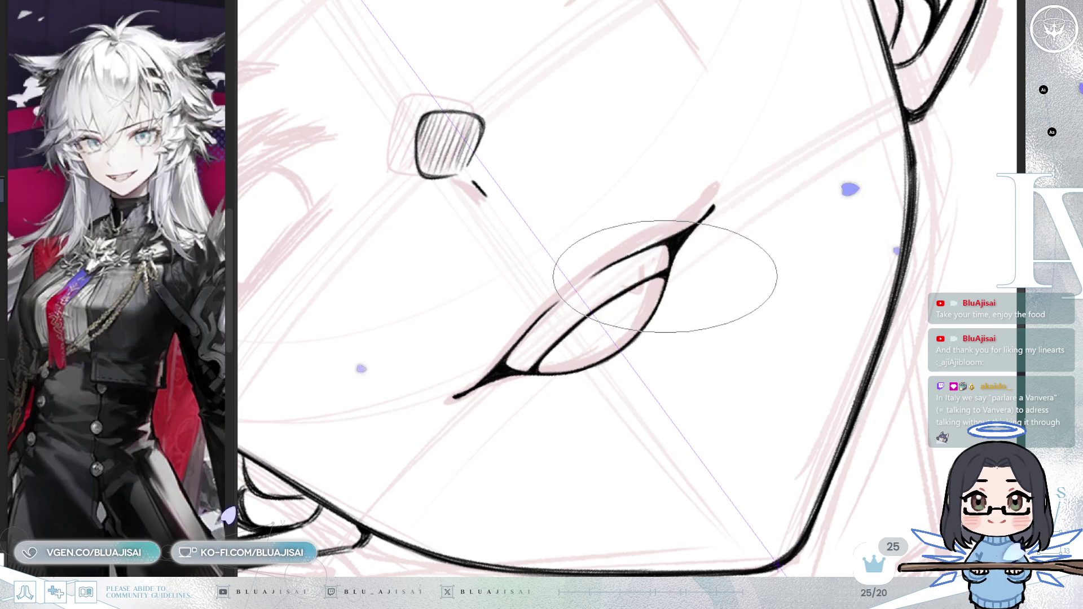
{"action": "mouse_move", "coordinate": [634, 273]}
{"action": "left_mouse_down"}
{"action": "mouse_move", "coordinate": [707, 225]}
{"action": "mouse_move", "coordinate": [603, 270]}
{"action": "left_mouse_up"}
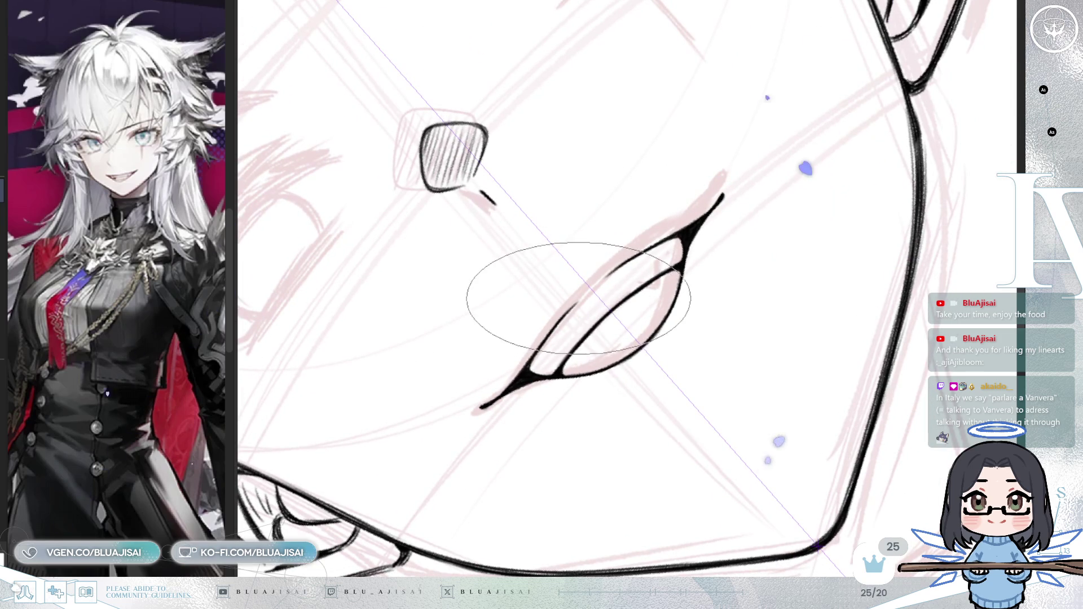
{"action": "mouse_move", "coordinate": [644, 326]}
{"action": "left_mouse_down"}
{"action": "mouse_move", "coordinate": [837, 220]}
{"action": "mouse_move", "coordinate": [798, 310]}
{"action": "left_mouse_up"}
{"action": "scroll", "coordinate": [797, 310], "scroll_direction": "down", "scroll_amount": 2}
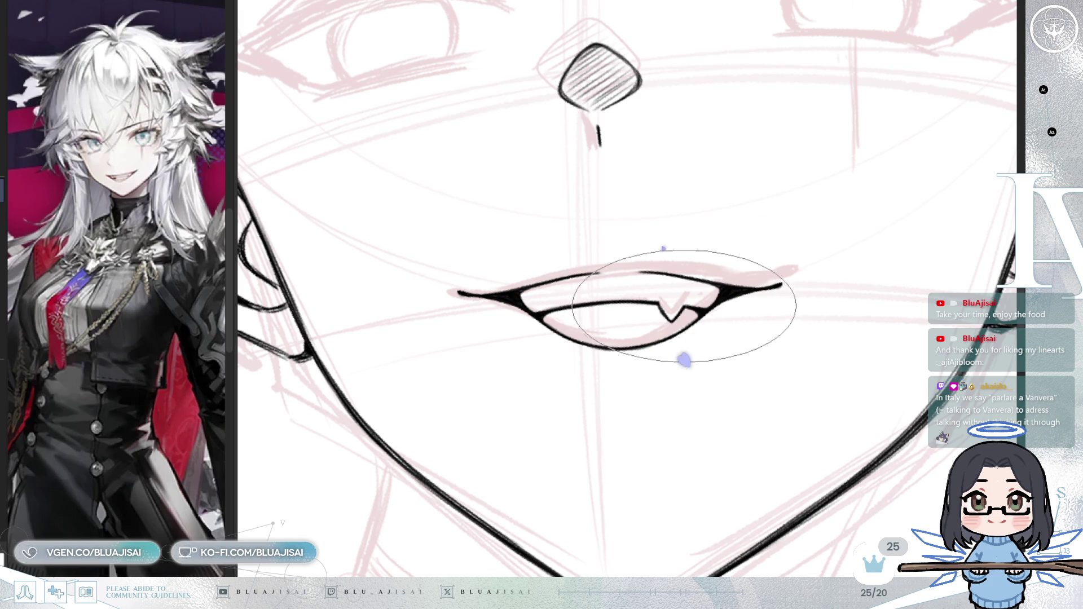
{"action": "left_click_drag", "start_coordinate": [675, 316], "coordinate": [629, 339]}
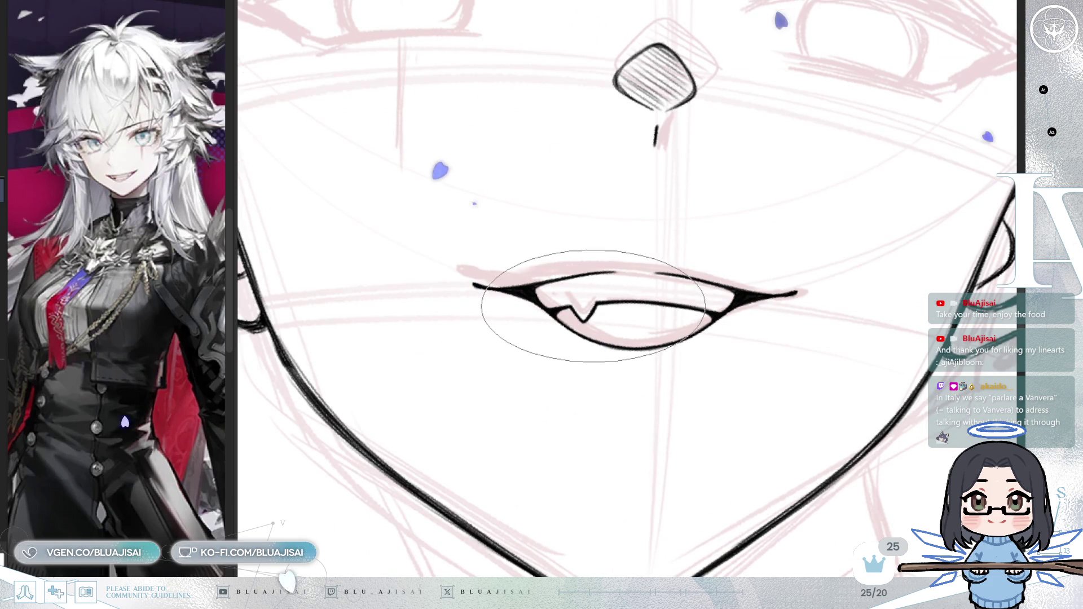
{"action": "scroll", "coordinate": [717, 279], "scroll_direction": "down", "scroll_amount": 1}
{"action": "scroll", "coordinate": [816, 233], "scroll_direction": "down", "scroll_amount": 3}
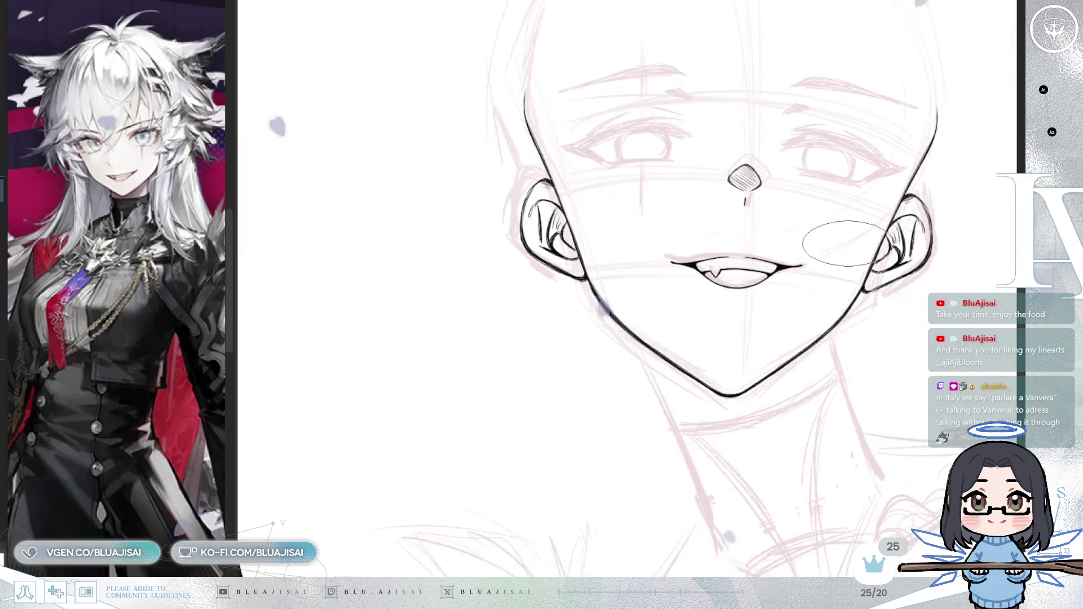
- Lasso the mouth and stretch its right side upward and slightly wider, then deselect
{"action": "left_click_drag", "start_coordinate": [782, 338], "coordinate": [798, 329]}
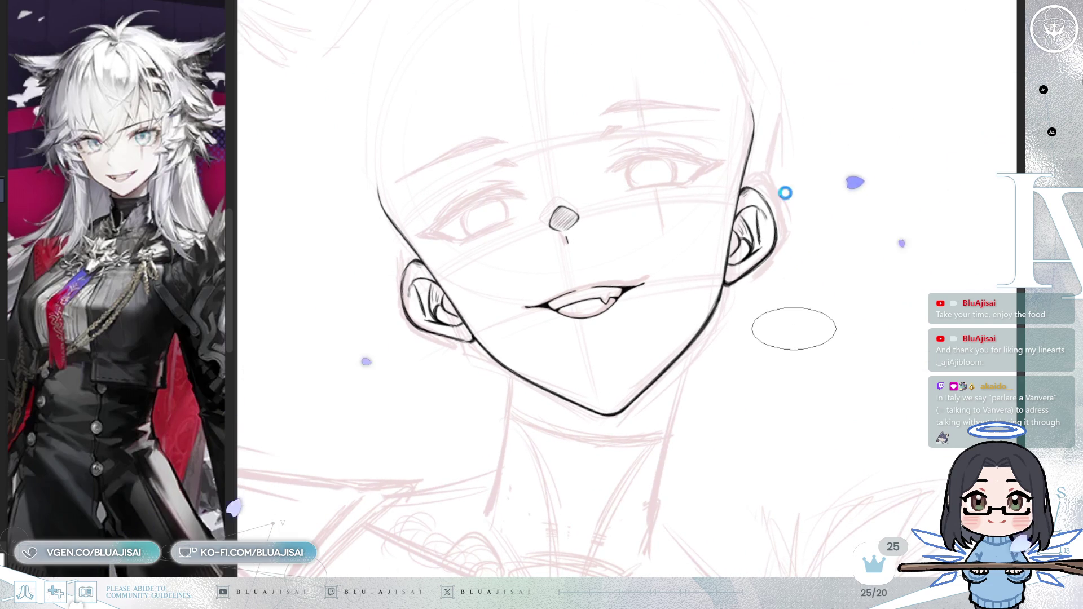
{"action": "scroll", "coordinate": [711, 296], "scroll_direction": "up", "scroll_amount": 2}
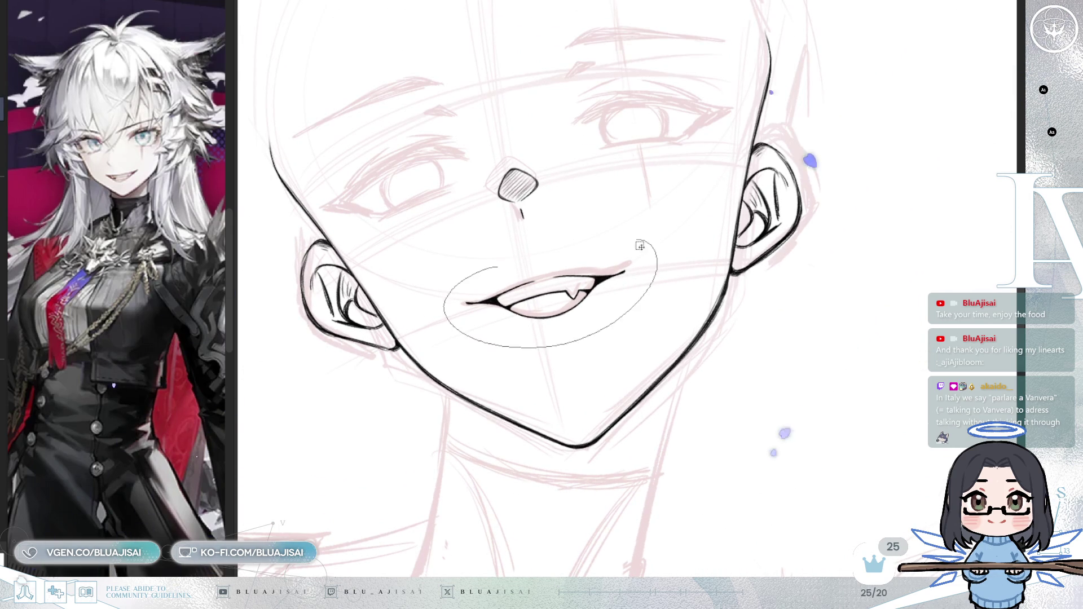
{"action": "left_click_drag", "start_coordinate": [639, 237], "coordinate": [641, 238]}
{"action": "left_click_drag", "start_coordinate": [660, 290], "coordinate": [664, 281]}
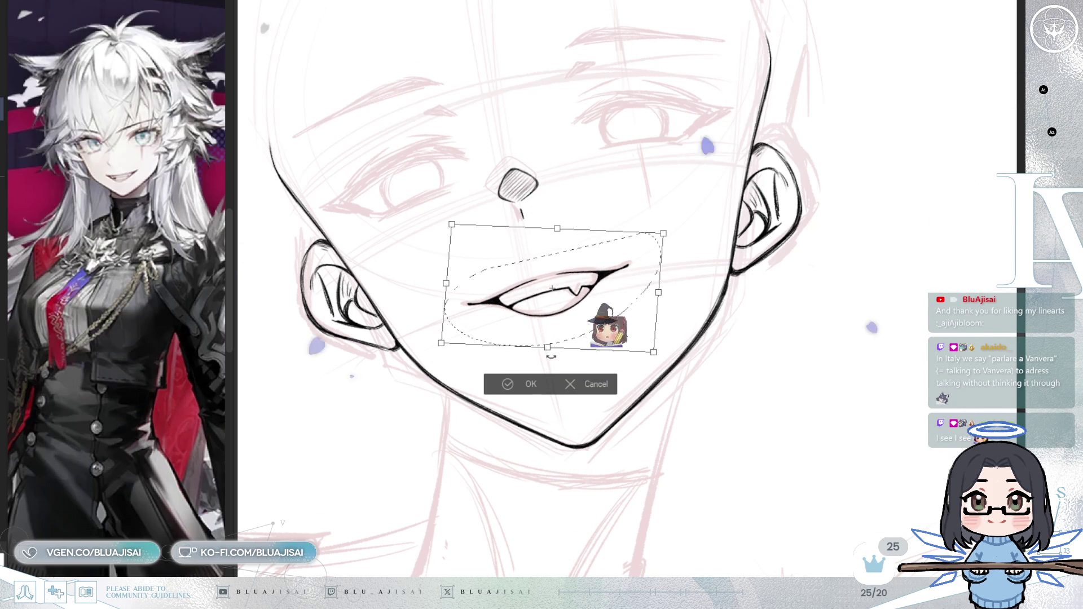
{"action": "left_click_drag", "start_coordinate": [661, 293], "coordinate": [662, 291]}
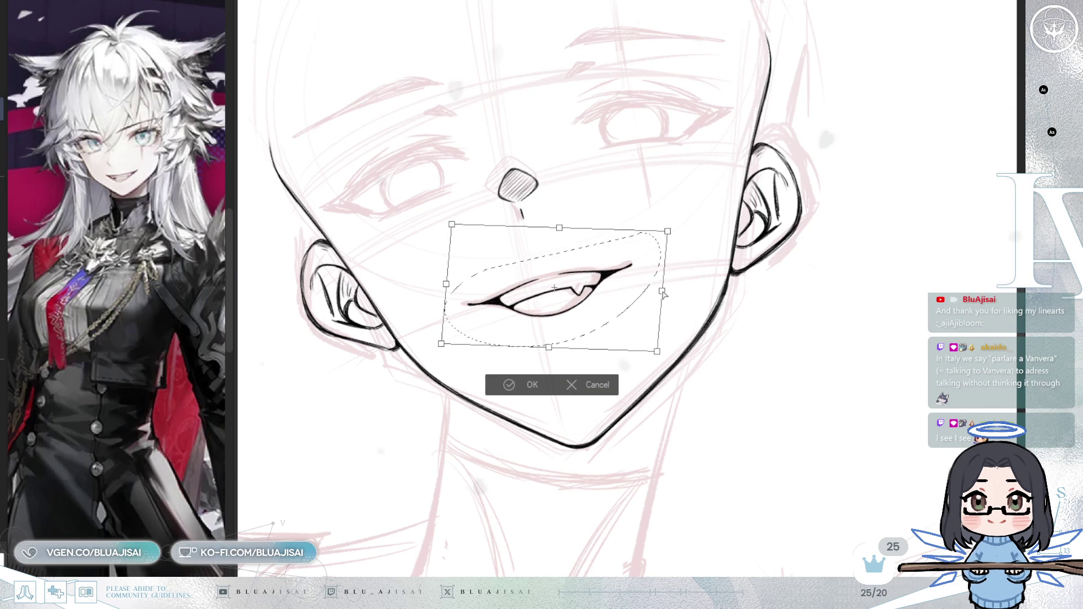
{"action": "left_click", "coordinate": [511, 385]}
{"action": "key", "text": "ctrl+d"}
{"action": "scroll", "coordinate": [740, 320], "scroll_direction": "down", "scroll_amount": 3}
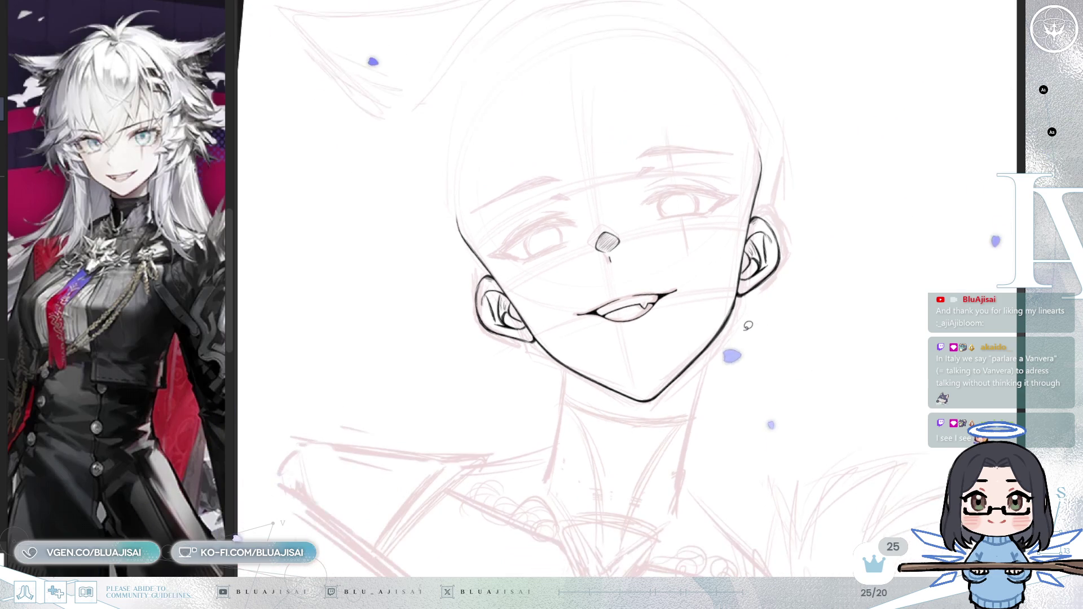
- Check the face mirrored, then skew the mouth by shifting its top, left and right sides
{"action": "key", "text": "h"}
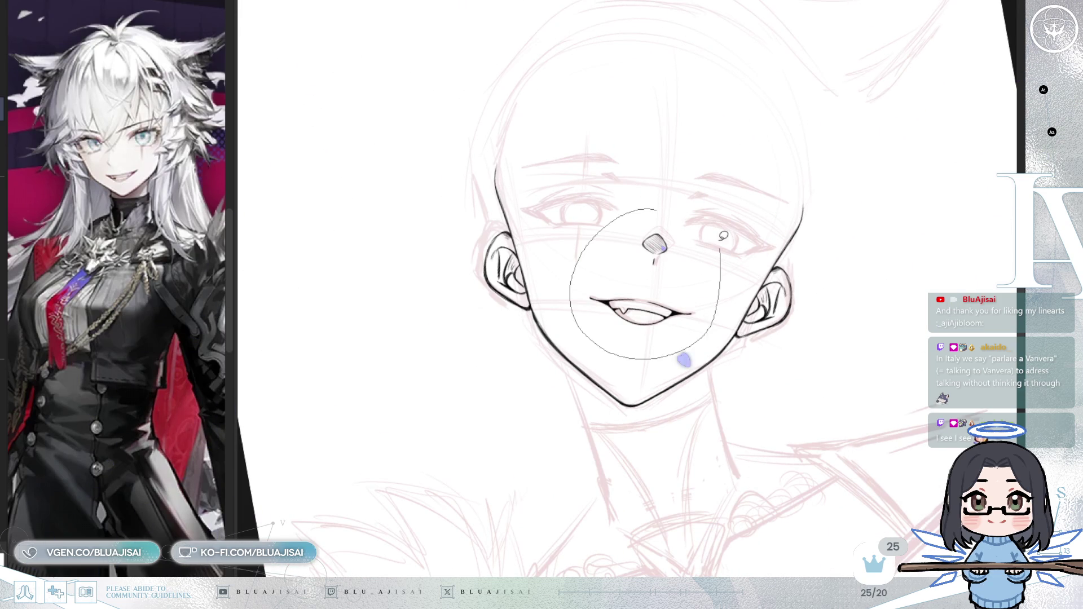
{"action": "left_click_drag", "start_coordinate": [689, 351], "coordinate": [692, 348]}
{"action": "key", "text": "ctrl+t"}
{"action": "left_click_drag", "start_coordinate": [633, 211], "coordinate": [628, 211]}
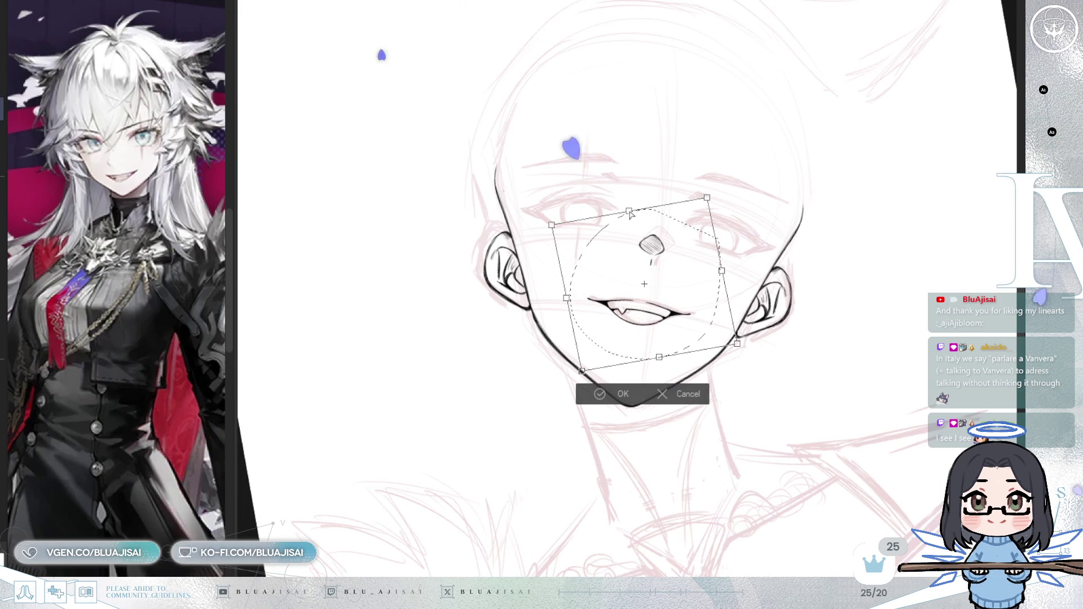
{"action": "left_click_drag", "start_coordinate": [566, 299], "coordinate": [564, 302]}
{"action": "left_click_drag", "start_coordinate": [722, 271], "coordinate": [725, 272]}
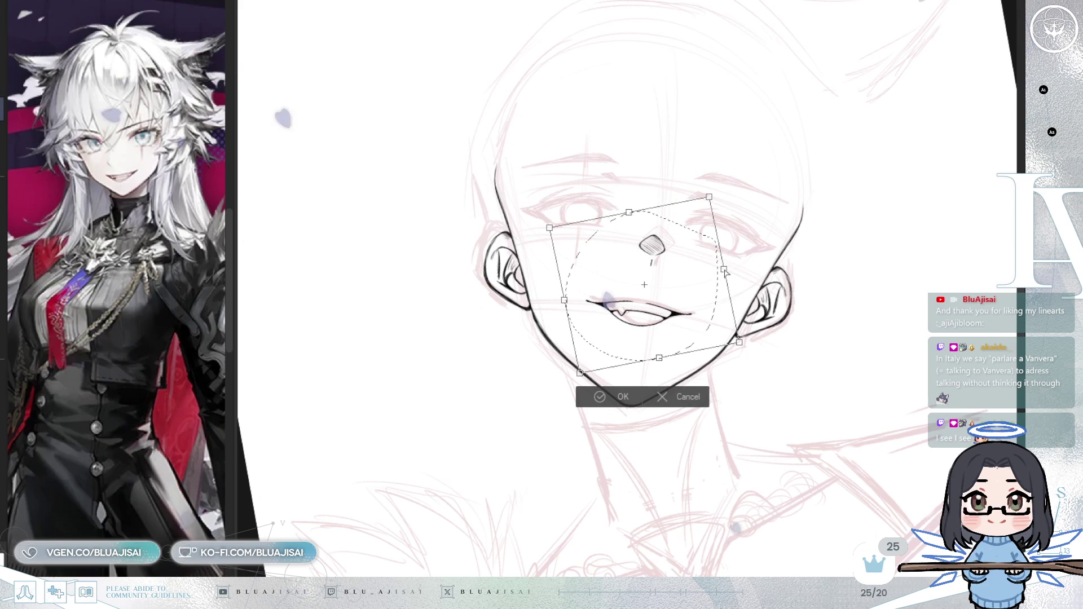
{"action": "key", "text": "Return"}
{"action": "left_click", "coordinate": [531, 391]}
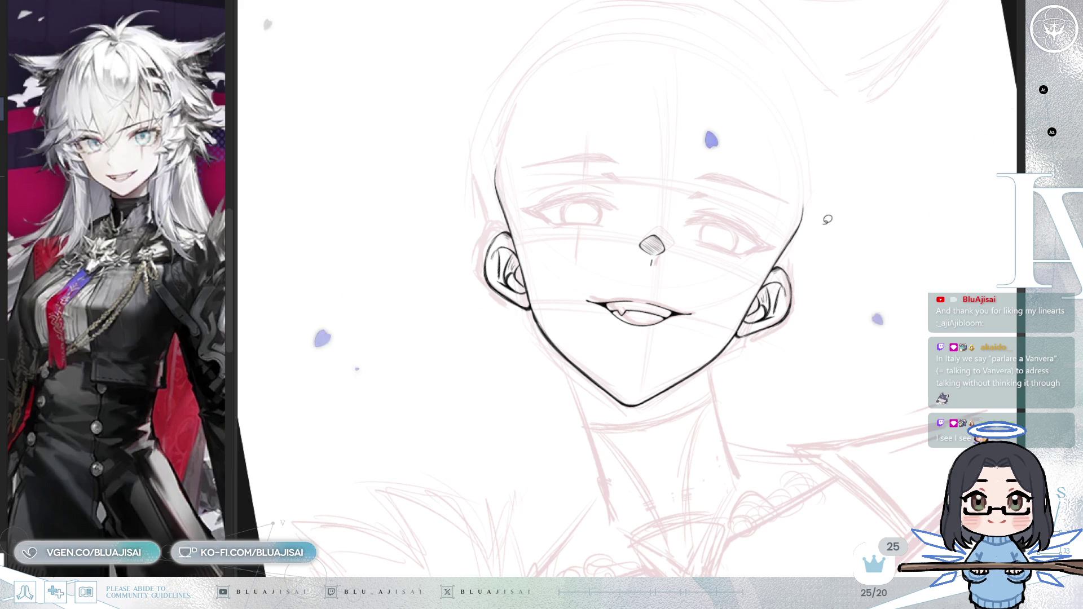
{"action": "scroll", "coordinate": [734, 285], "scroll_direction": "up", "scroll_amount": 2}
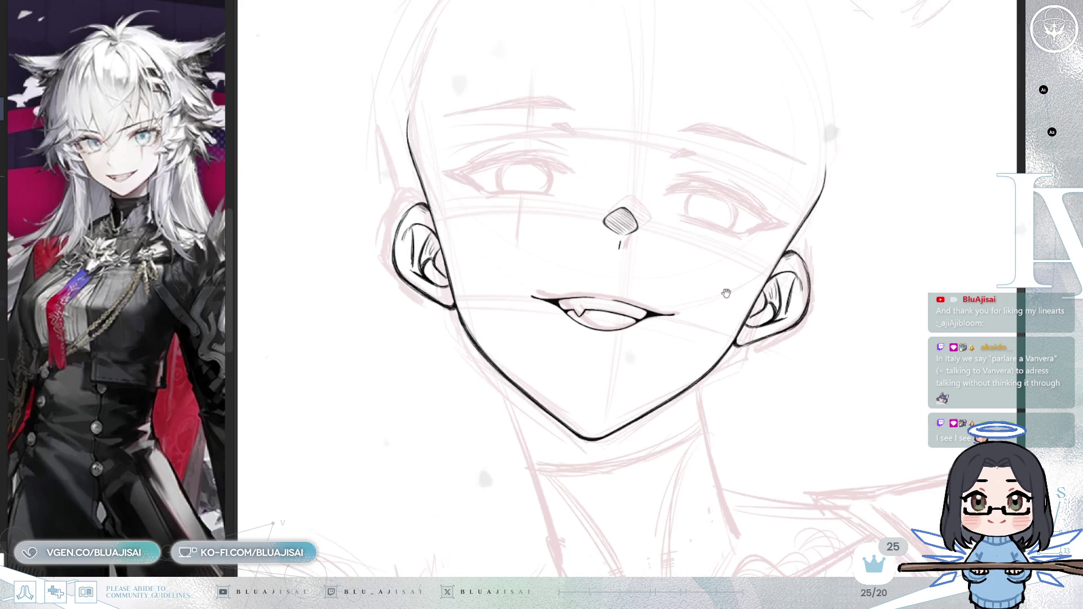
- Erase the inked ear beside the jaw back to its pink sketch, undoing one pass after a mirrored check
{"action": "scroll", "coordinate": [803, 354], "scroll_direction": "up", "scroll_amount": 2}
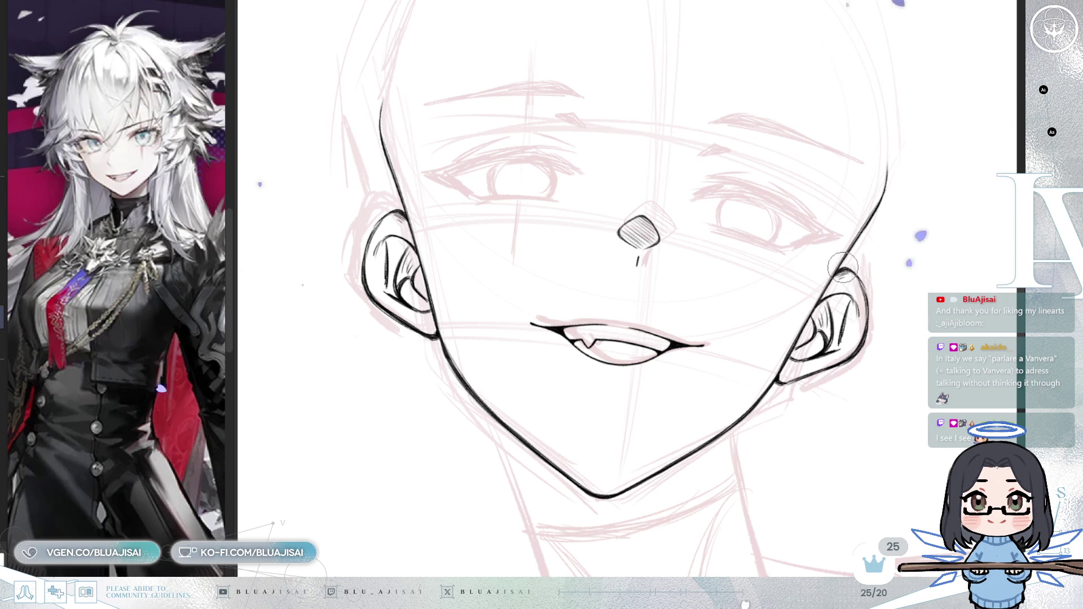
{"action": "scroll", "coordinate": [843, 268], "scroll_direction": "up", "scroll_amount": 2}
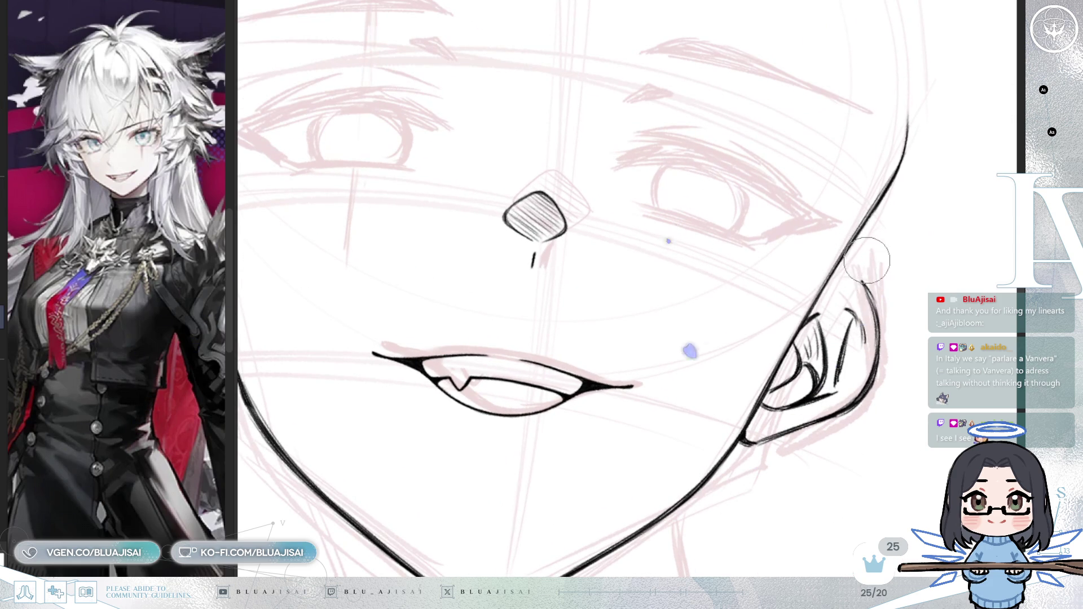
{"action": "mouse_move", "coordinate": [827, 299]}
{"action": "left_mouse_down"}
{"action": "mouse_move", "coordinate": [739, 451]}
{"action": "mouse_move", "coordinate": [812, 342]}
{"action": "mouse_move", "coordinate": [858, 322]}
{"action": "mouse_move", "coordinate": [857, 398]}
{"action": "left_mouse_up"}
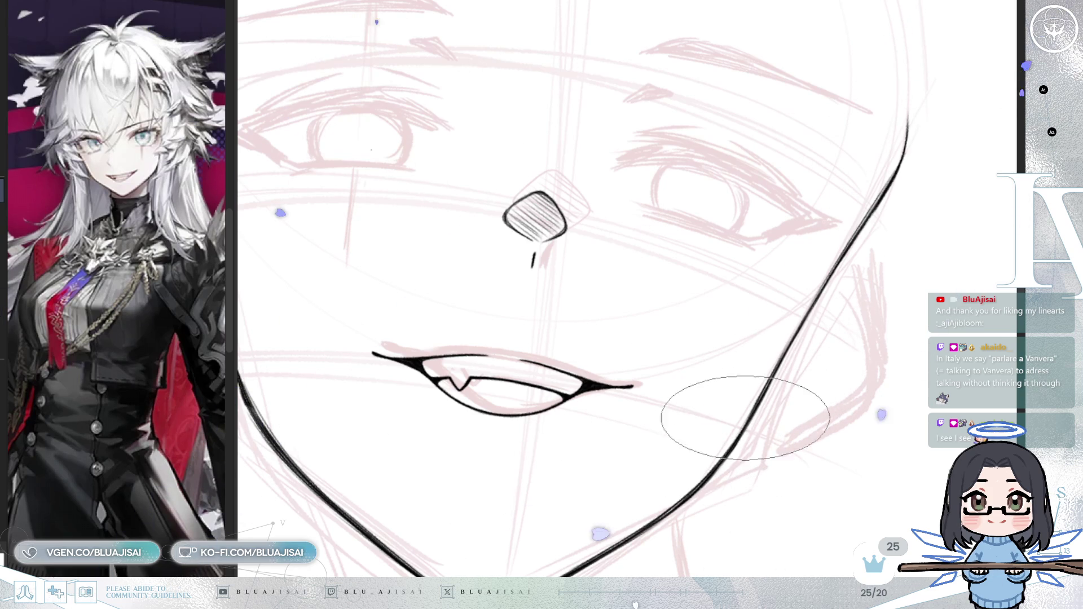
{"action": "key", "text": "h"}
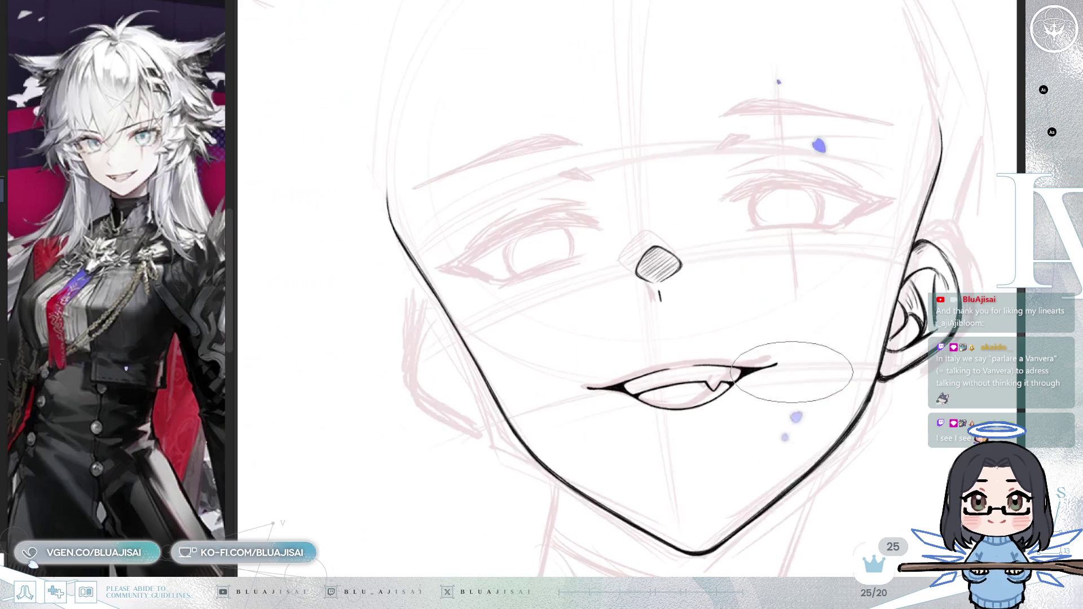
{"action": "scroll", "coordinate": [754, 311], "scroll_direction": "up", "scroll_amount": 3}
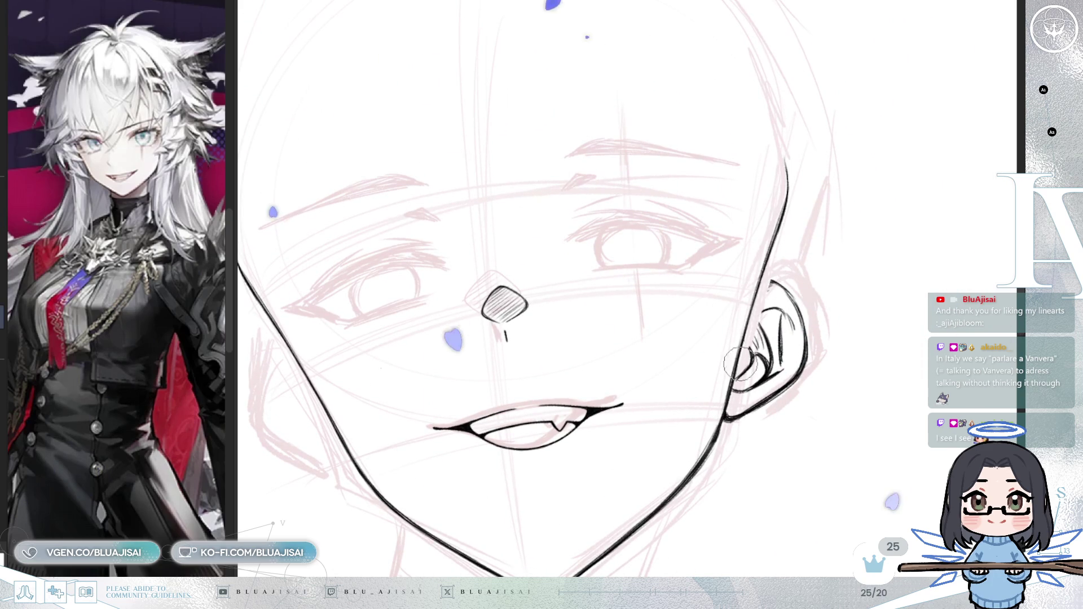
{"action": "key", "text": "ctrl+z"}
{"action": "key", "text": "ctrl+z"}
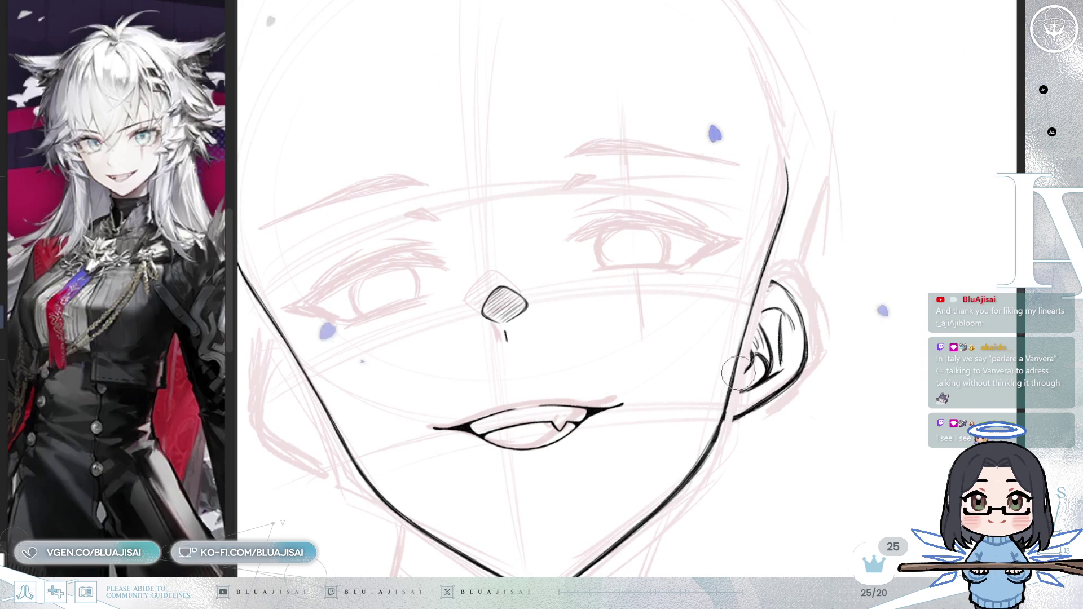
{"action": "mouse_move", "coordinate": [760, 333]}
{"action": "left_mouse_down"}
{"action": "mouse_move", "coordinate": [767, 355]}
{"action": "mouse_move", "coordinate": [814, 265]}
{"action": "mouse_move", "coordinate": [799, 399]}
{"action": "left_mouse_up"}
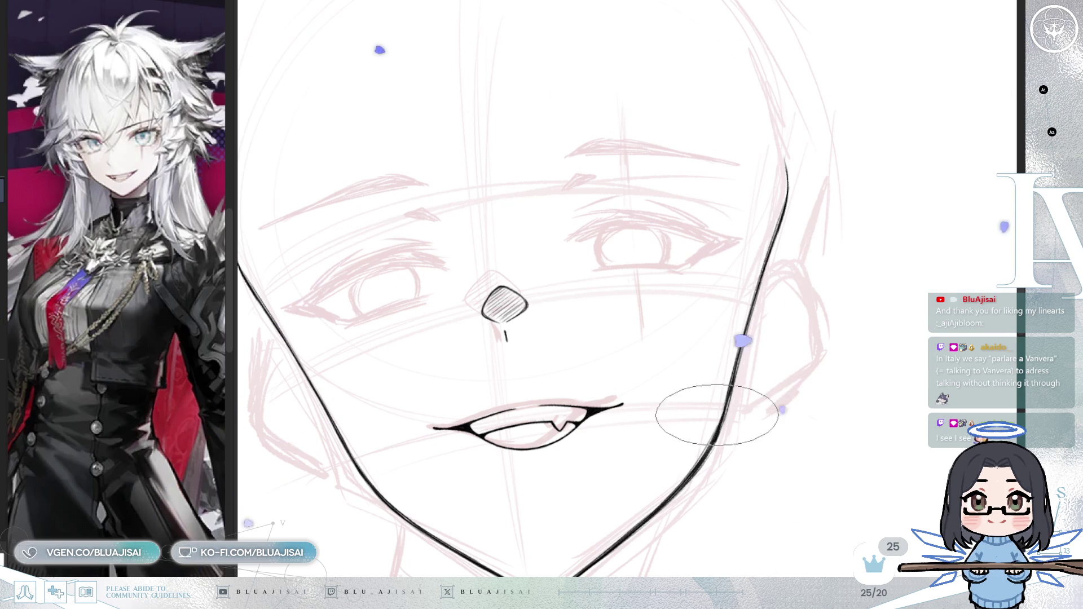
{"action": "scroll", "coordinate": [708, 443], "scroll_direction": "down", "scroll_amount": 5}
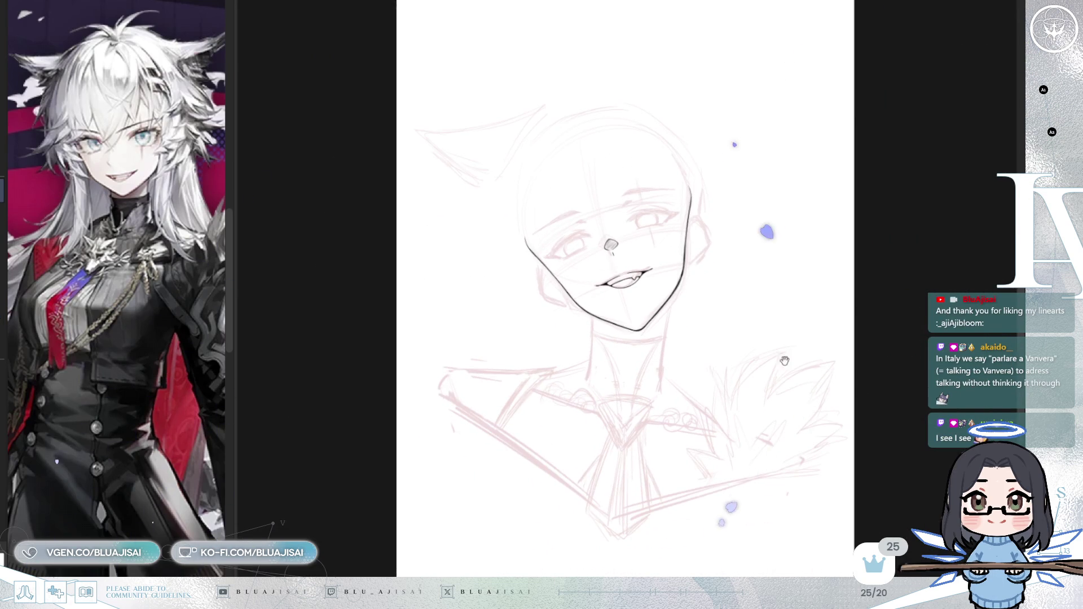
- Zoom in on the lower face and loop a lasso around the inked chin and jaw lines
{"action": "mouse_move", "coordinate": [784, 361]}
{"action": "left_mouse_down"}
{"action": "mouse_move", "coordinate": [786, 344]}
{"action": "mouse_move", "coordinate": [735, 394]}
{"action": "mouse_move", "coordinate": [705, 389]}
{"action": "left_mouse_up"}
{"action": "scroll", "coordinate": [736, 393], "scroll_direction": "up", "scroll_amount": 1}
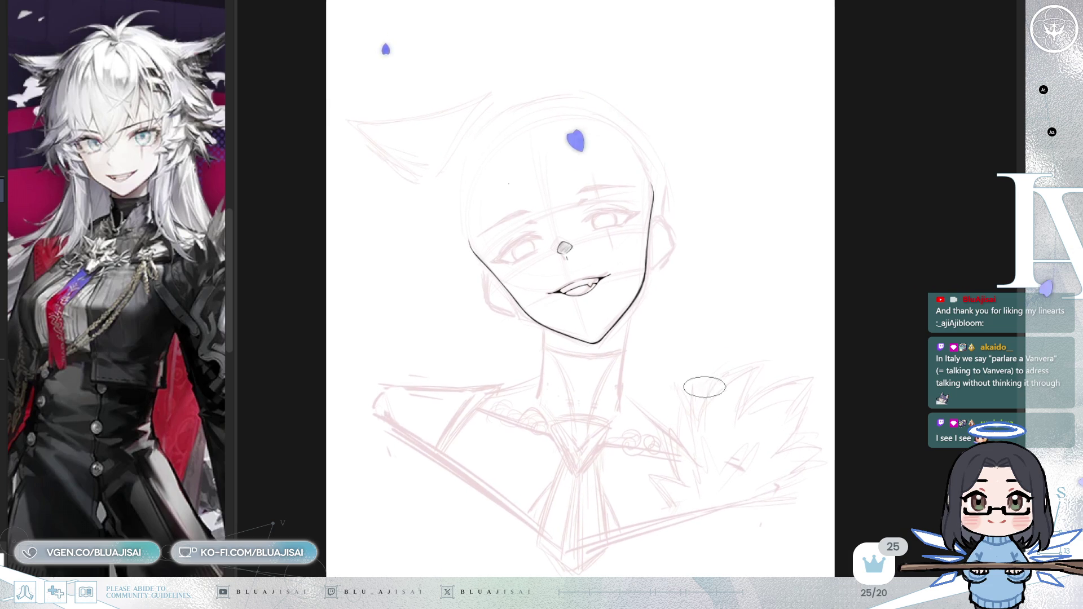
{"action": "scroll", "coordinate": [701, 389], "scroll_direction": "down", "scroll_amount": 1}
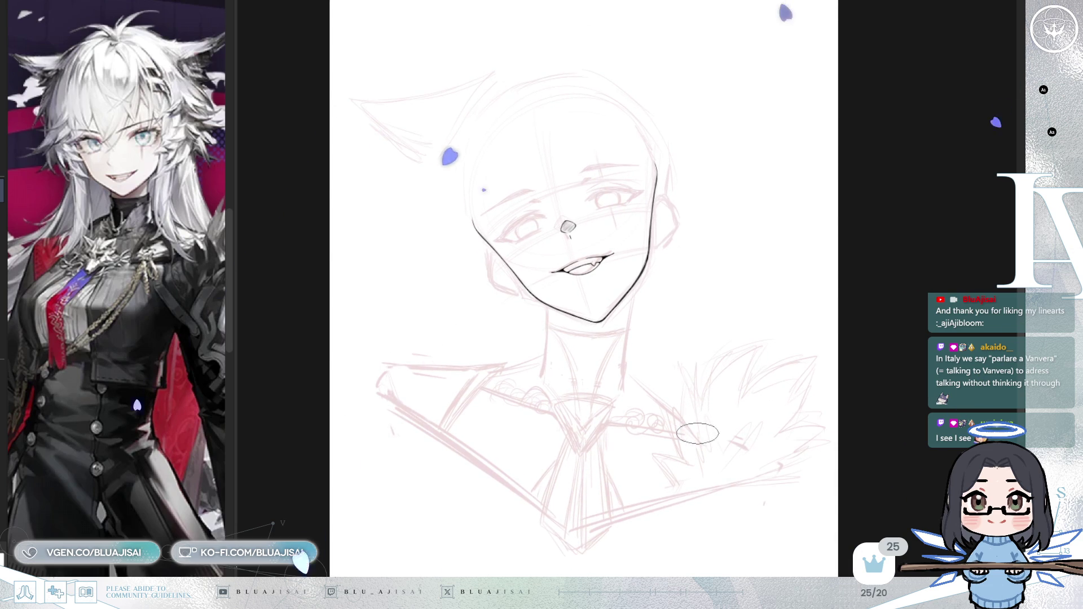
{"action": "key", "text": "End"}
{"action": "key", "text": "Home"}
{"action": "scroll", "coordinate": [617, 375], "scroll_direction": "up", "scroll_amount": 2}
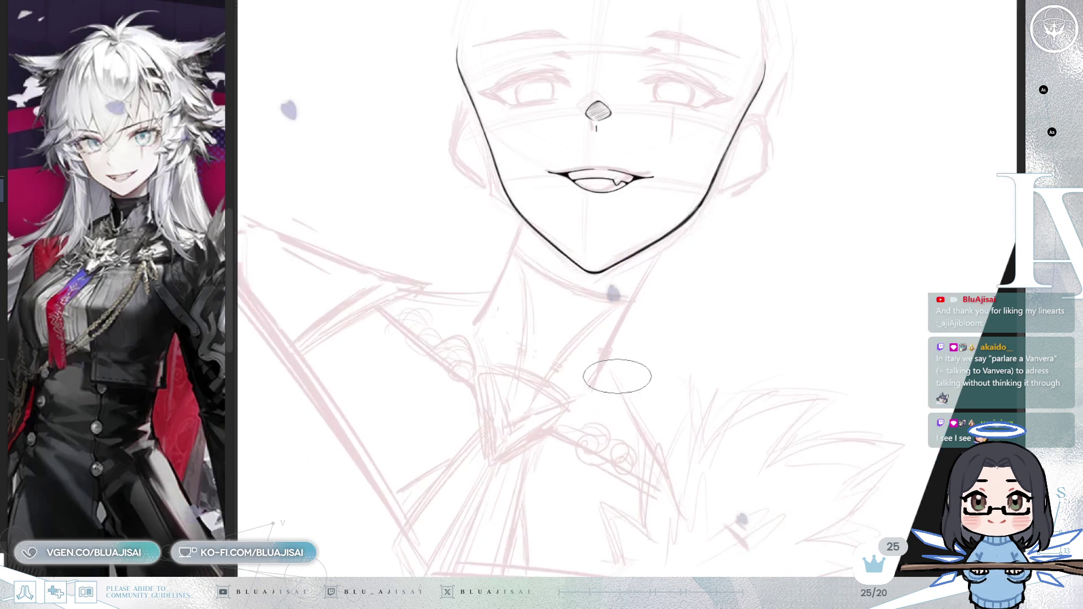
{"action": "left_click_drag", "start_coordinate": [618, 375], "coordinate": [634, 450]}
{"action": "scroll", "coordinate": [627, 346], "scroll_direction": "up", "scroll_amount": 2}
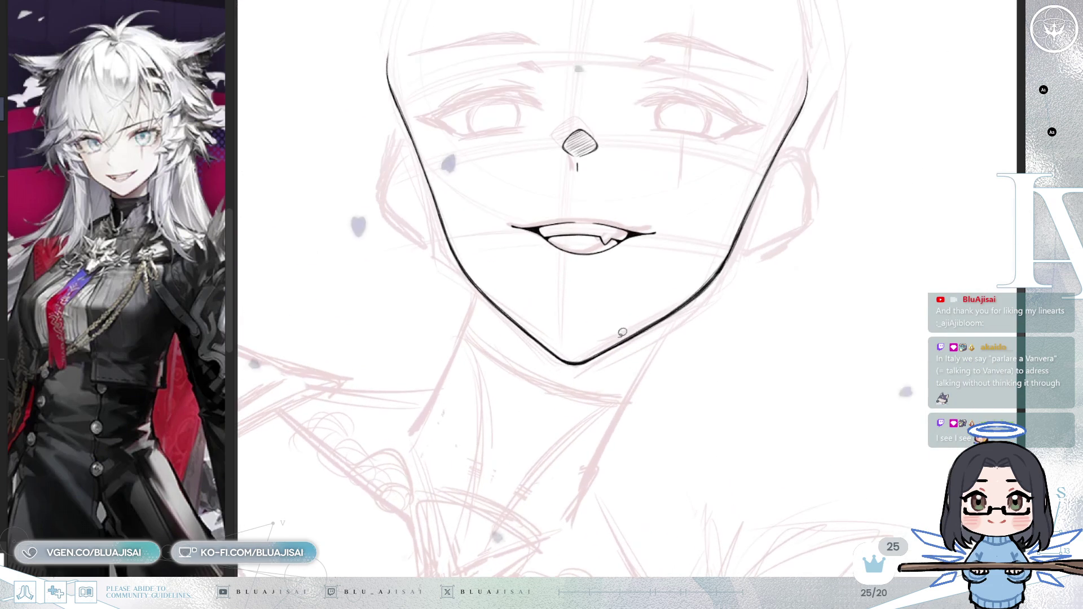
{"action": "mouse_move", "coordinate": [442, 249]}
{"action": "left_mouse_down"}
{"action": "mouse_move", "coordinate": [648, 382]}
{"action": "mouse_move", "coordinate": [738, 244]}
{"action": "left_mouse_up"}
{"action": "left_click_drag", "start_coordinate": [582, 273], "coordinate": [474, 253]}
- Transform the chin selection, pulling its sides, bottom edge and lower-right corner upward, and apply it
{"action": "key", "text": "ctrl+t"}
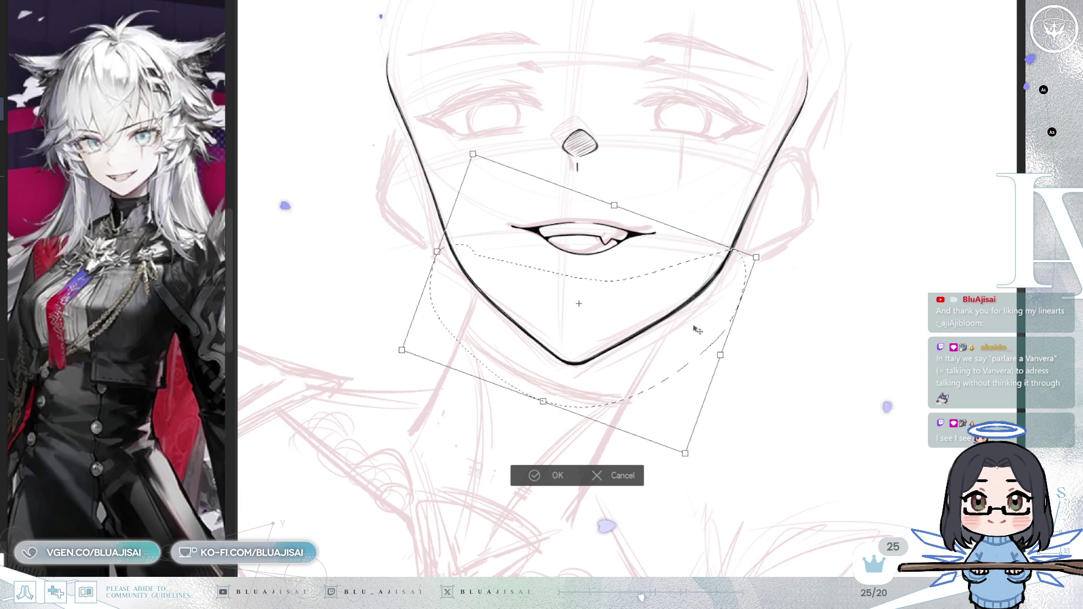
{"action": "left_click_drag", "start_coordinate": [721, 356], "coordinate": [728, 340]}
{"action": "left_click_drag", "start_coordinate": [437, 253], "coordinate": [436, 252]}
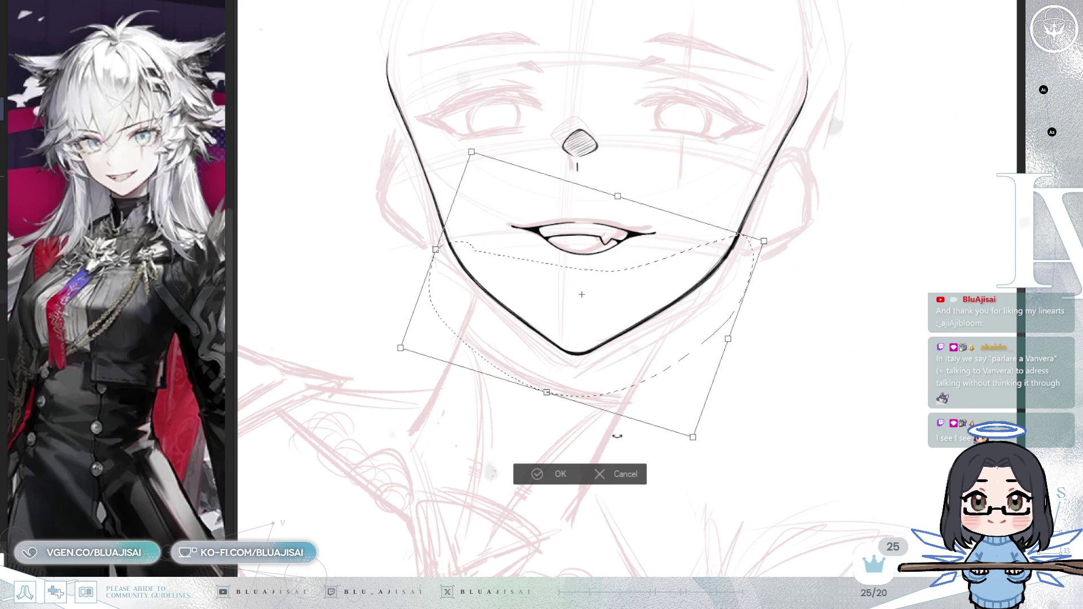
{"action": "left_click_drag", "start_coordinate": [547, 393], "coordinate": [548, 395]}
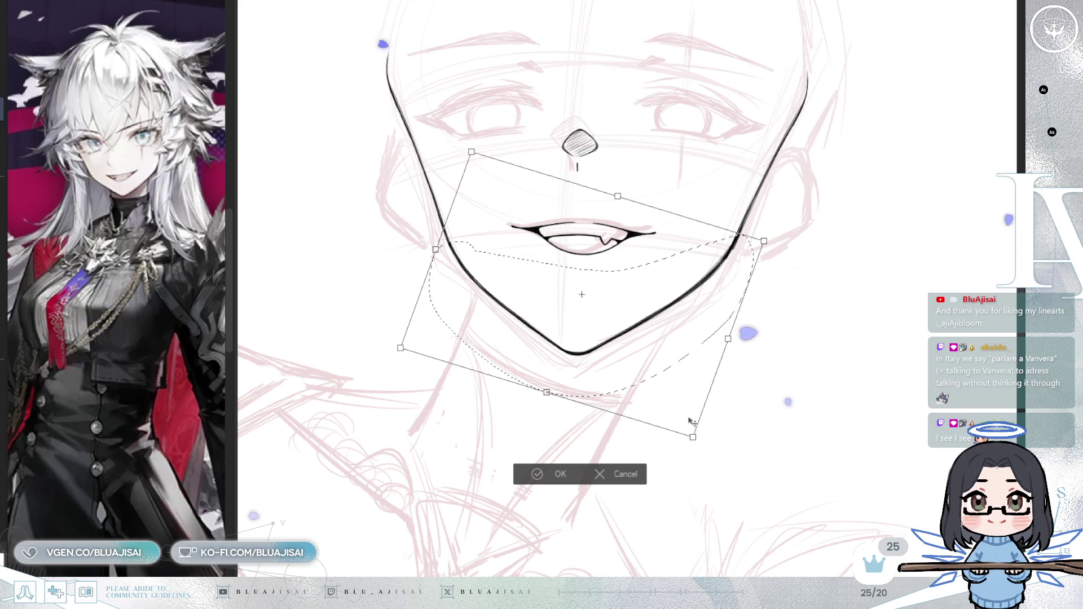
{"action": "left_click_drag", "start_coordinate": [693, 436], "coordinate": [695, 428]}
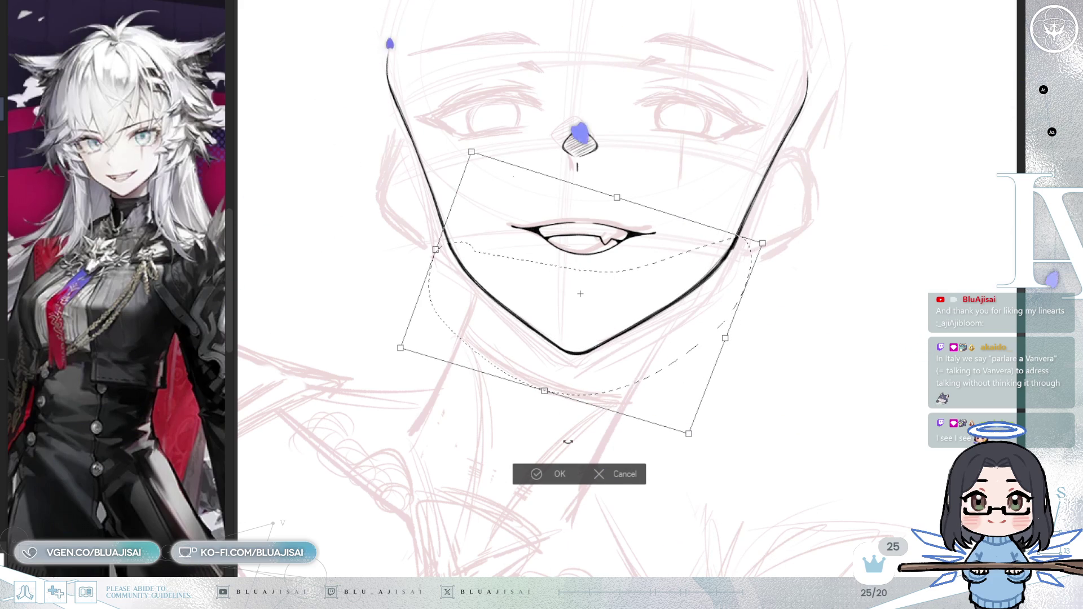
{"action": "key", "text": "Return"}
{"action": "scroll", "coordinate": [579, 368], "scroll_direction": "up", "scroll_amount": 2}
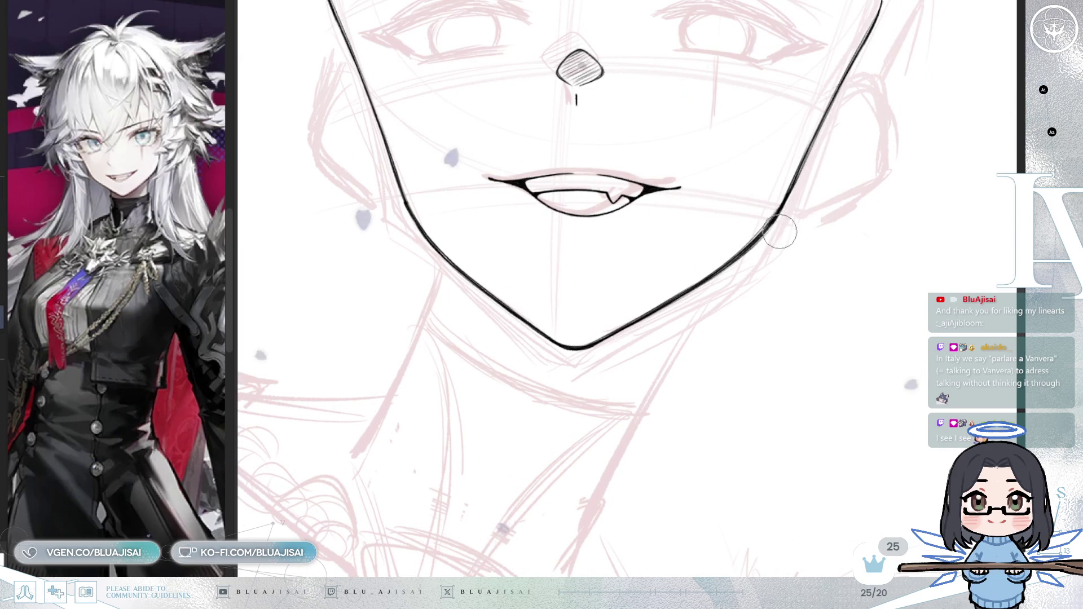
- Zoom out to the full page and toggle the sketch layers, leaving the long-hair sketch hidden
{"action": "left_click_drag", "start_coordinate": [760, 245], "coordinate": [786, 232]}
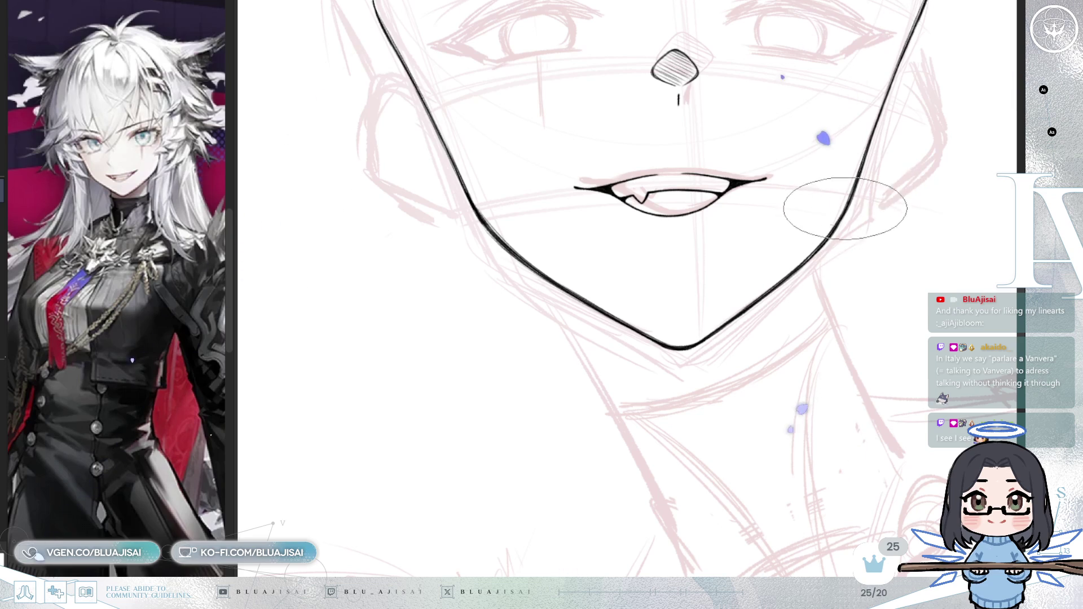
{"action": "scroll", "coordinate": [846, 232], "scroll_direction": "down", "scroll_amount": 2}
{"action": "scroll", "coordinate": [788, 336], "scroll_direction": "up", "scroll_amount": 3}
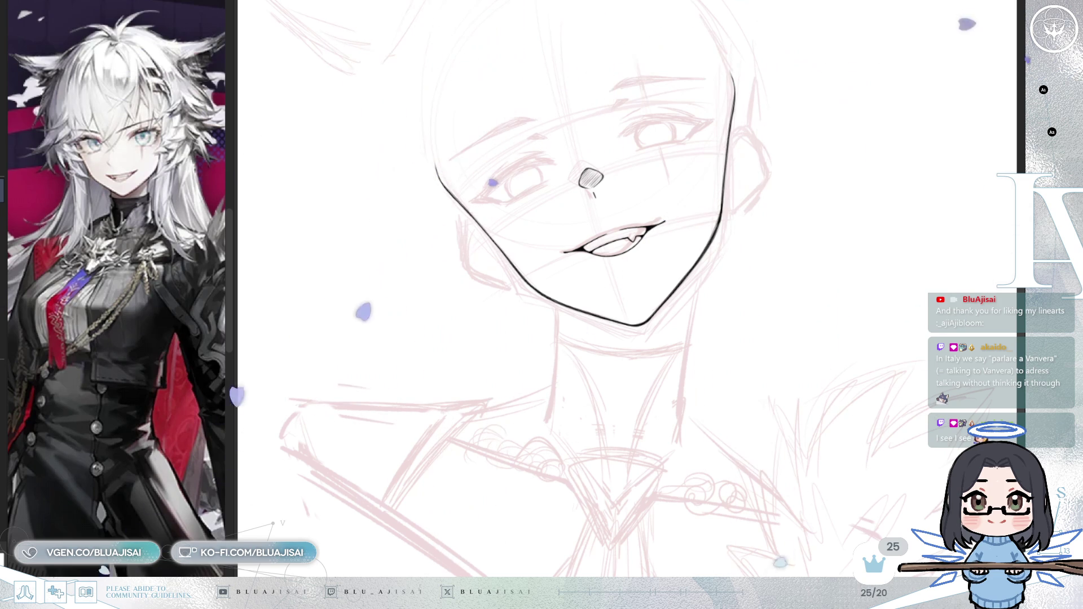
{"action": "scroll", "coordinate": [592, 282], "scroll_direction": "down", "scroll_amount": 3}
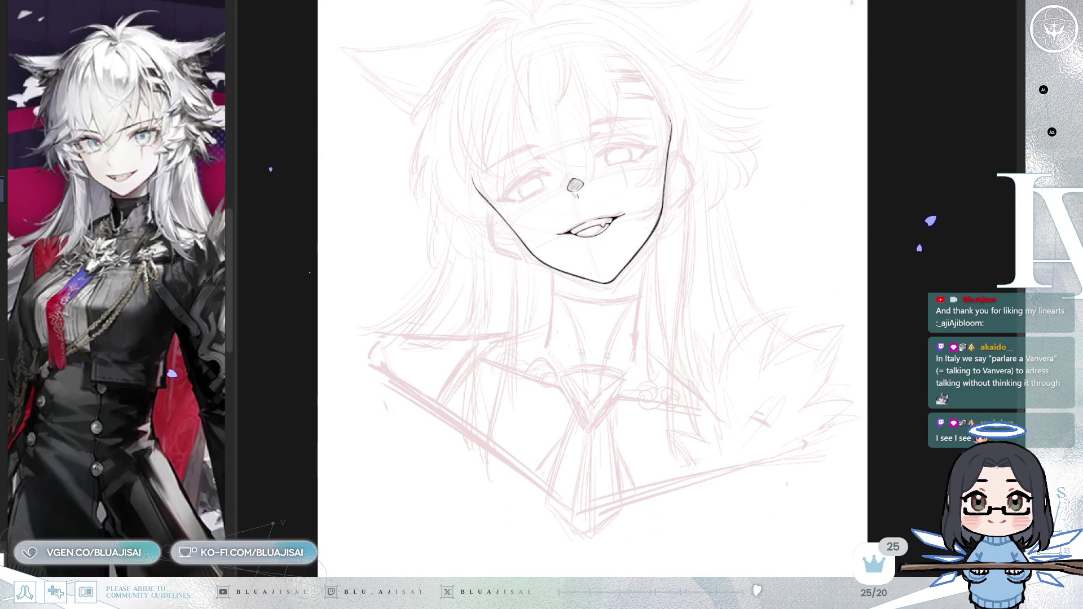
{"action": "key", "text": "ctrl+z"}
{"action": "key", "text": "ctrl+y"}
{"action": "key", "text": "ctrl+z"}
{"action": "key", "text": "ctrl+z"}
{"action": "key", "text": "ctrl+y"}
{"action": "key", "text": "ctrl+z"}
{"action": "key", "text": "ctrl+y"}
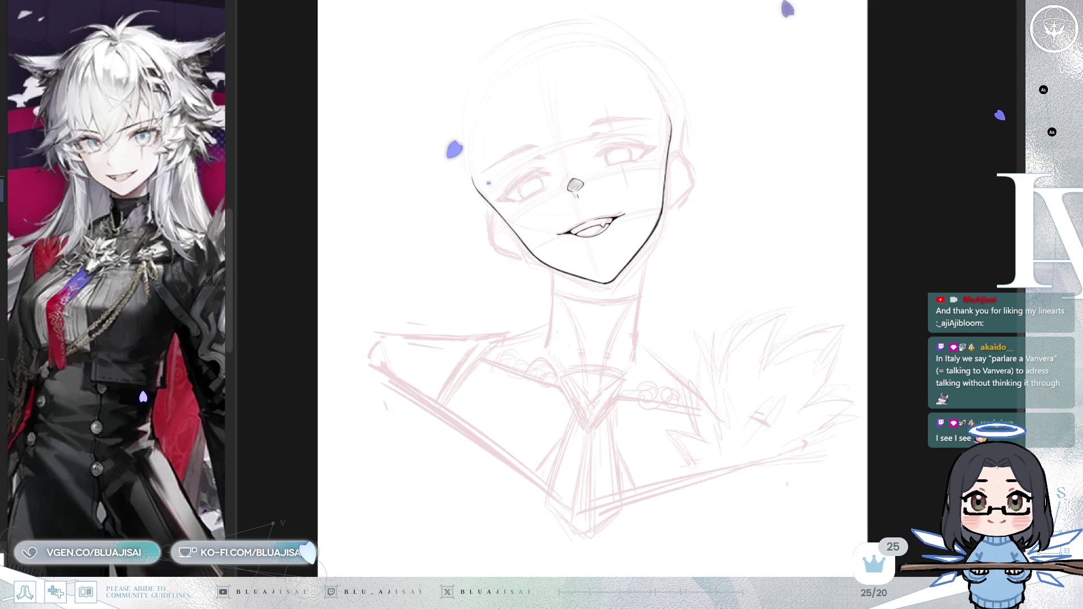
{"action": "key", "text": "ctrl+z"}
{"action": "key", "text": "ctrl+y"}
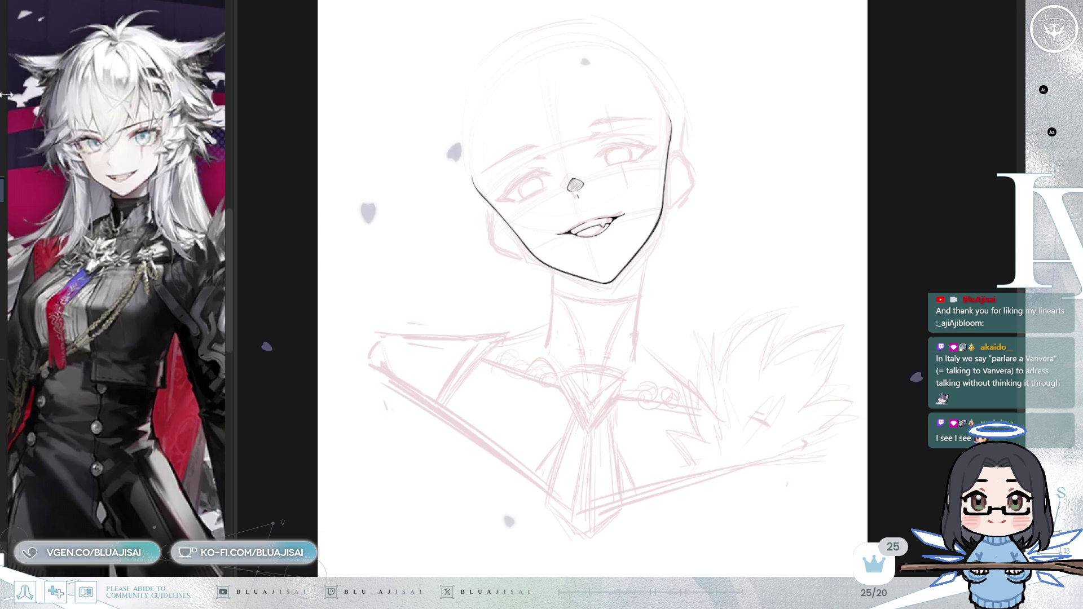
- Lasso the shoulder and mantle sketch, rotate it slightly counter-clockwise, nudge it up-right, then flip the view
{"action": "mouse_move", "coordinate": [547, 274]}
{"action": "left_mouse_down"}
{"action": "mouse_move", "coordinate": [350, 313]}
{"action": "mouse_move", "coordinate": [619, 558]}
{"action": "left_mouse_up"}
{"action": "left_click_drag", "start_coordinate": [887, 416], "coordinate": [710, 253]}
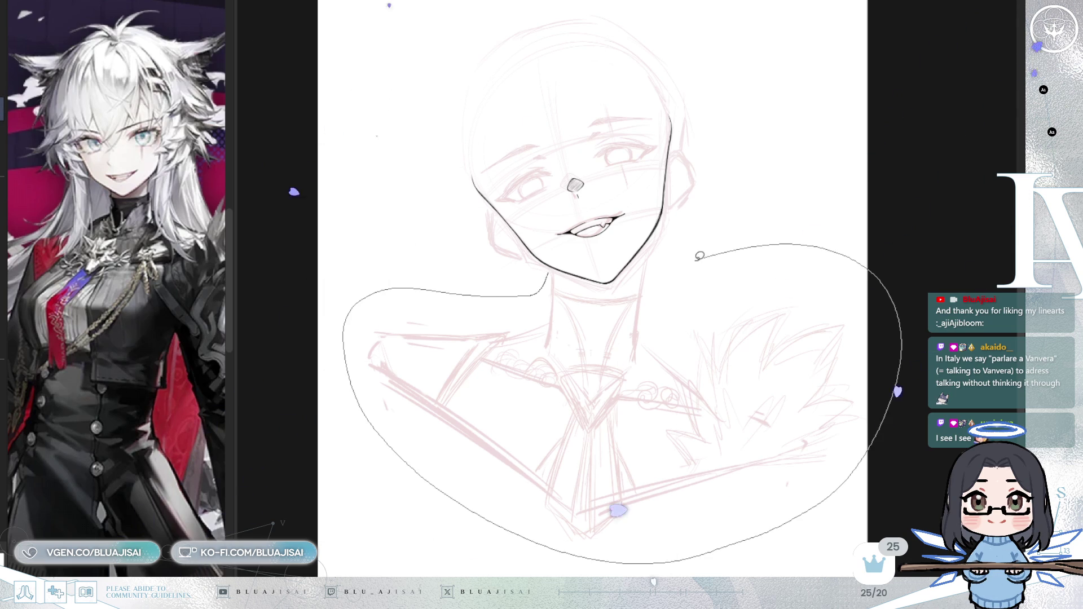
{"action": "left_click_drag", "start_coordinate": [616, 274], "coordinate": [620, 262]}
{"action": "key", "text": "ctrl+t"}
{"action": "left_click_drag", "start_coordinate": [561, 535], "coordinate": [564, 533]}
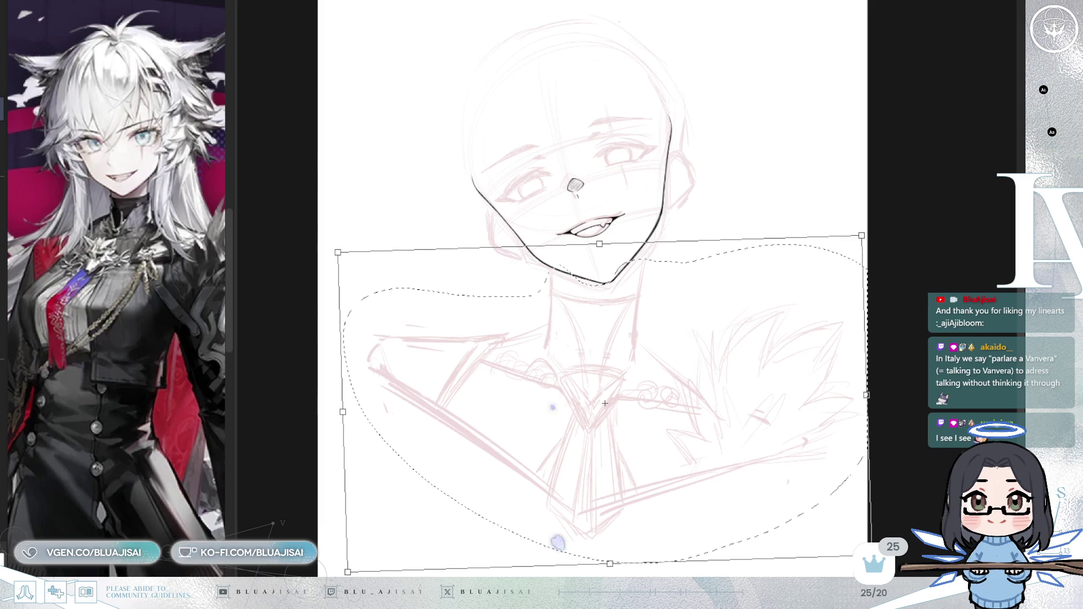
{"action": "left_click_drag", "start_coordinate": [486, 501], "coordinate": [490, 496]}
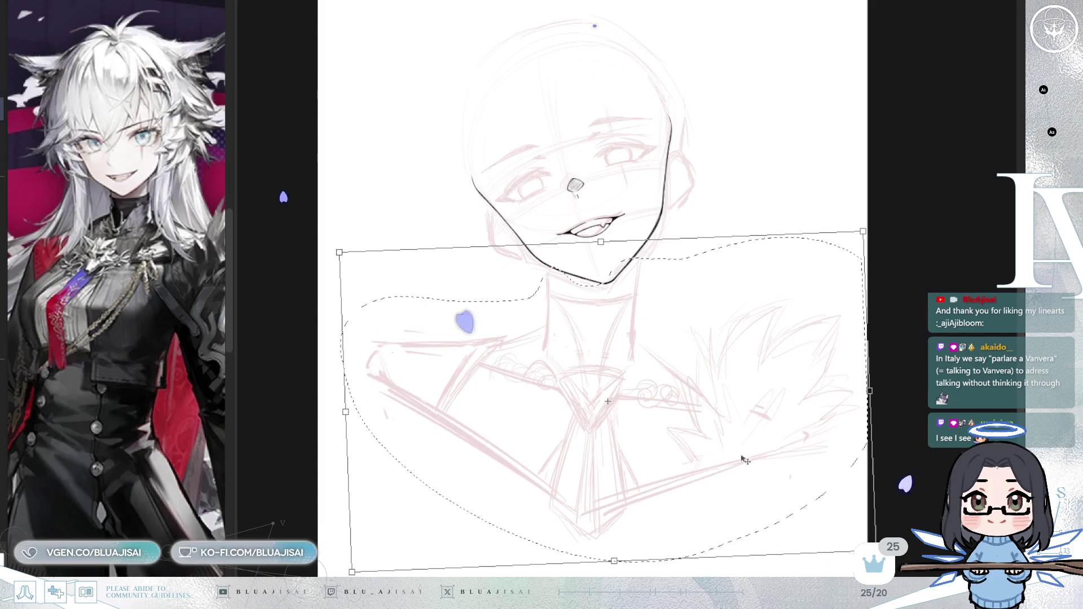
{"action": "left_click_drag", "start_coordinate": [740, 459], "coordinate": [742, 461]}
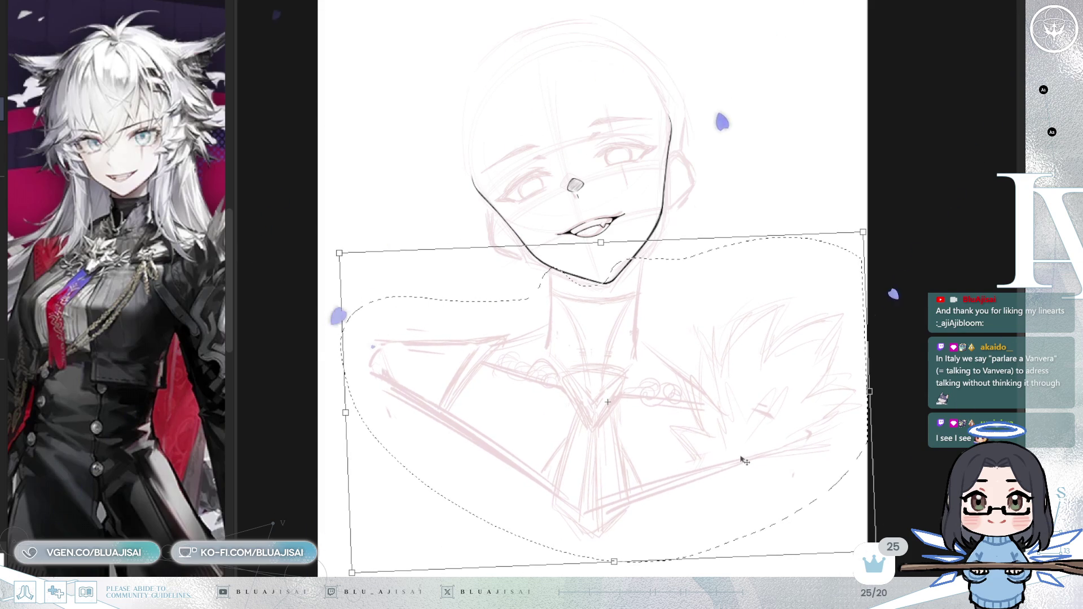
{"action": "left_click_drag", "start_coordinate": [742, 571], "coordinate": [753, 565]}
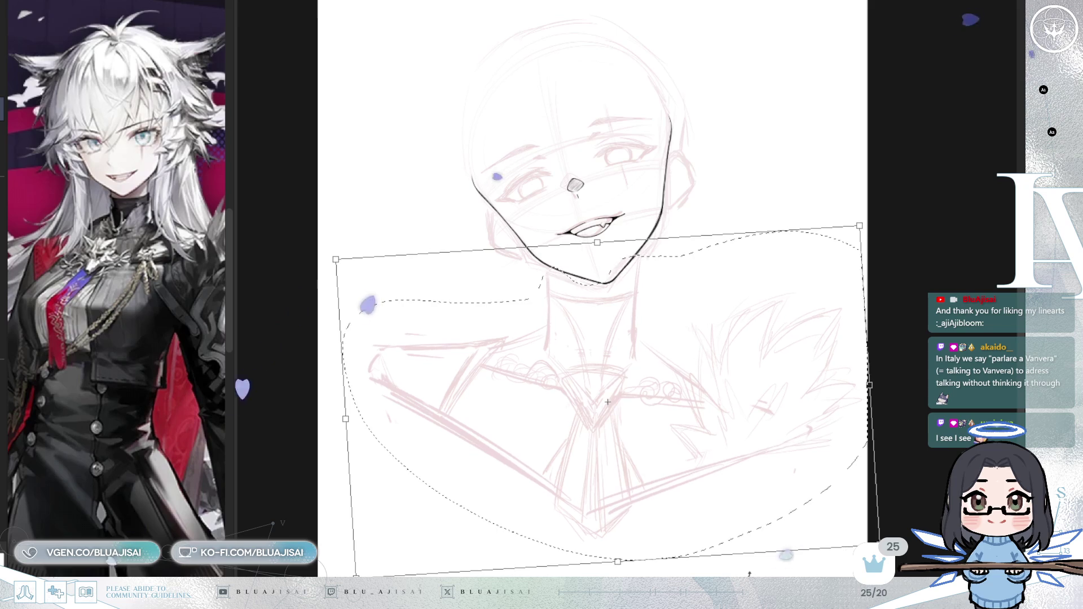
{"action": "left_click_drag", "start_coordinate": [752, 505], "coordinate": [759, 492]}
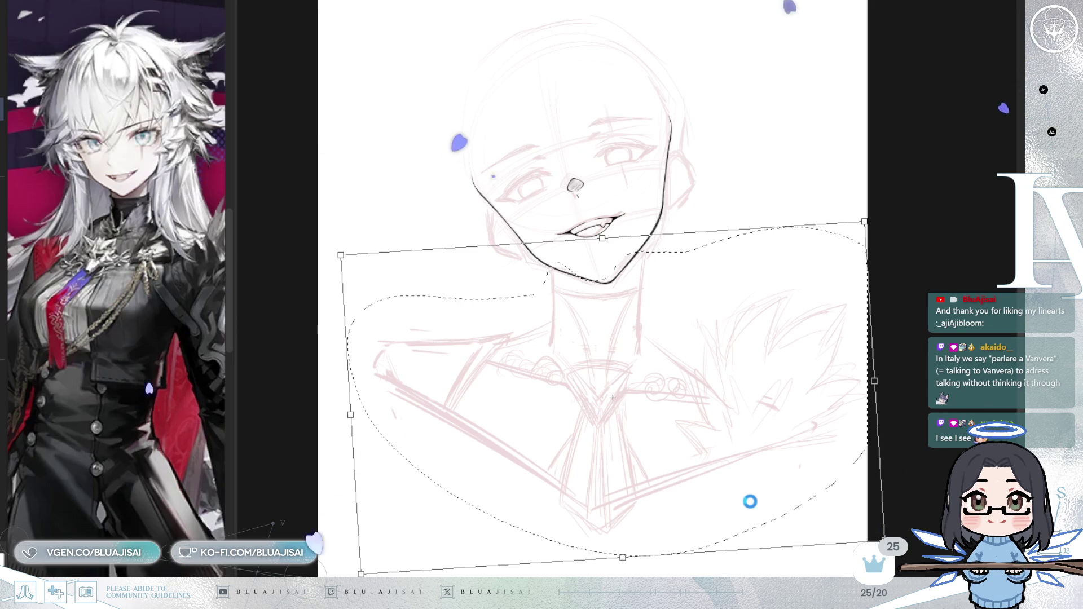
{"action": "key", "text": "Return"}
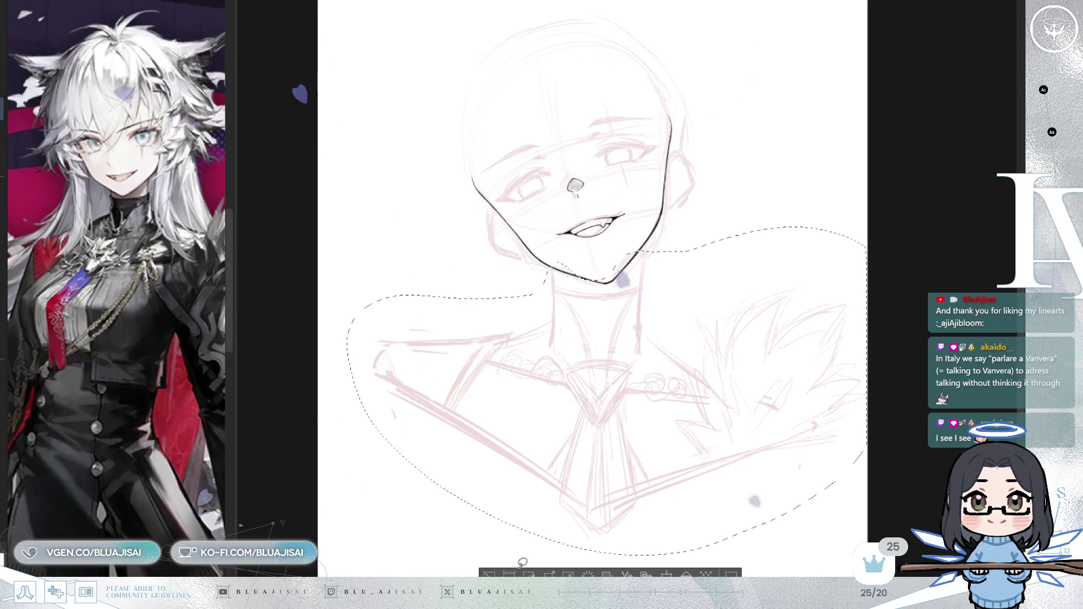
{"action": "left_click", "coordinate": [501, 571]}
{"action": "key", "text": "h"}
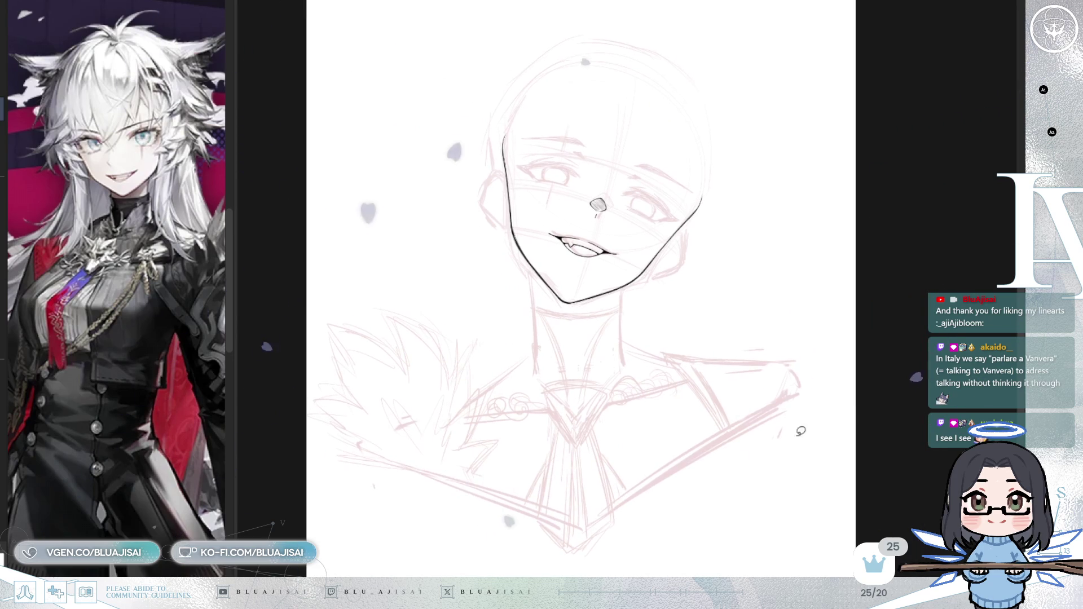
- Ink both vertical neck lines and the thin choker edge beneath the chin, then unflip the view
{"action": "scroll", "coordinate": [581, 282], "scroll_direction": "up", "scroll_amount": 2}
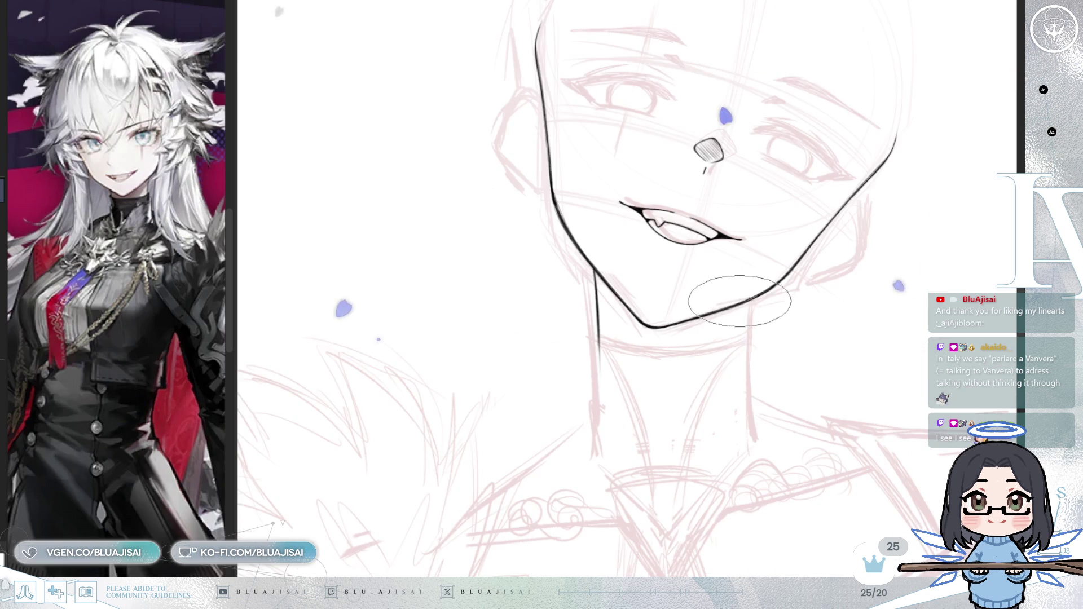
{"action": "left_click_drag", "start_coordinate": [744, 303], "coordinate": [741, 356]}
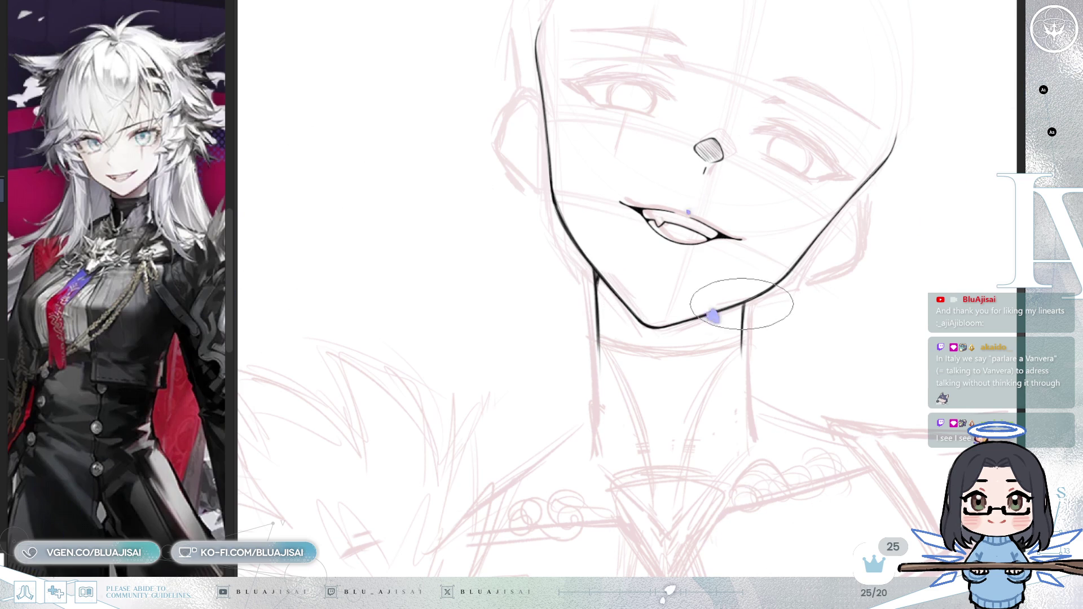
{"action": "scroll", "coordinate": [742, 306], "scroll_direction": "up", "scroll_amount": 2}
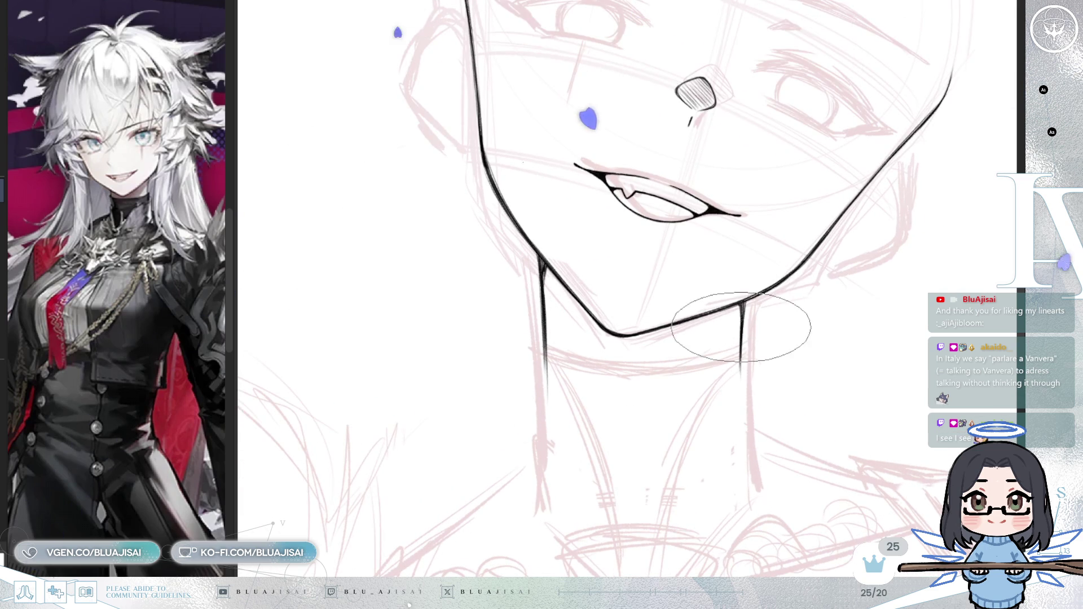
{"action": "scroll", "coordinate": [728, 367], "scroll_direction": "down", "scroll_amount": 1}
{"action": "left_click_drag", "start_coordinate": [796, 429], "coordinate": [737, 325]}
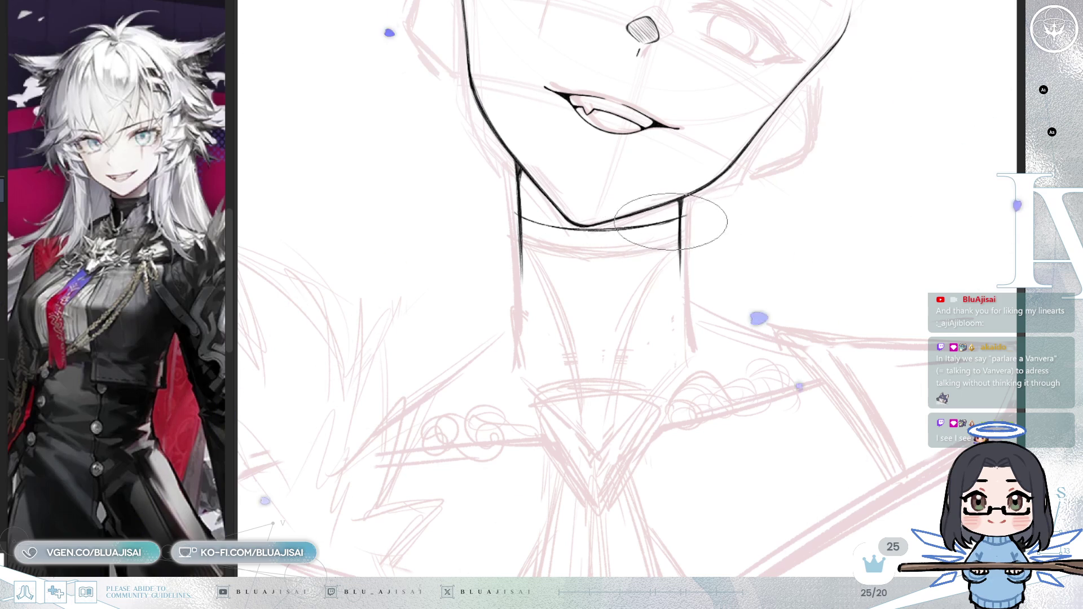
{"action": "key", "text": "h"}
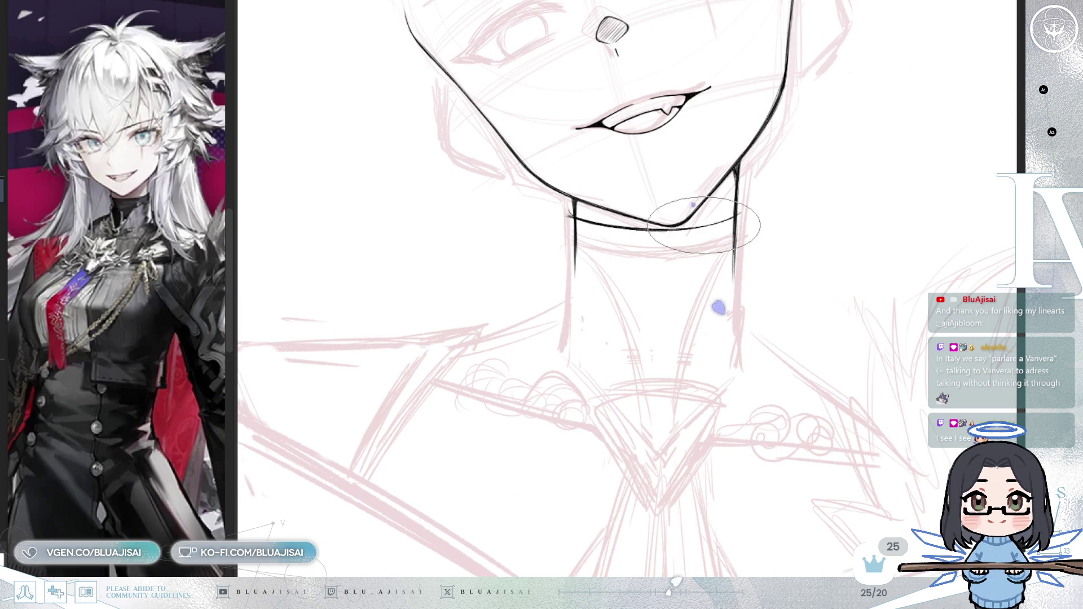
{"action": "scroll", "coordinate": [714, 222], "scroll_direction": "down", "scroll_amount": 6}
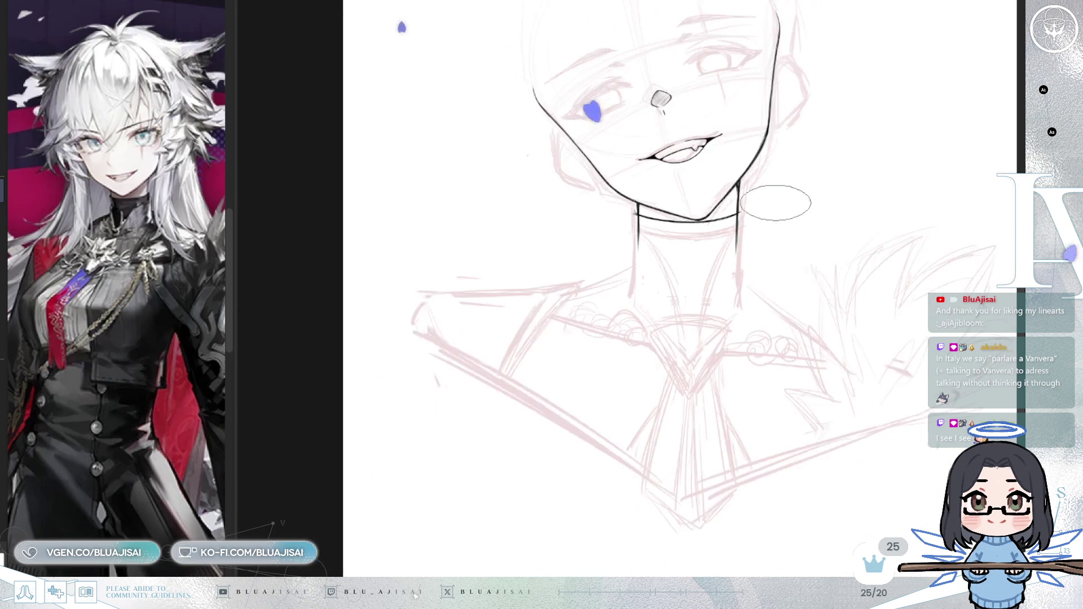
- Widen the Sub View reference panel and zoom its image in on the collar and chest
{"action": "scroll", "coordinate": [709, 352], "scroll_direction": "down", "scroll_amount": 2}
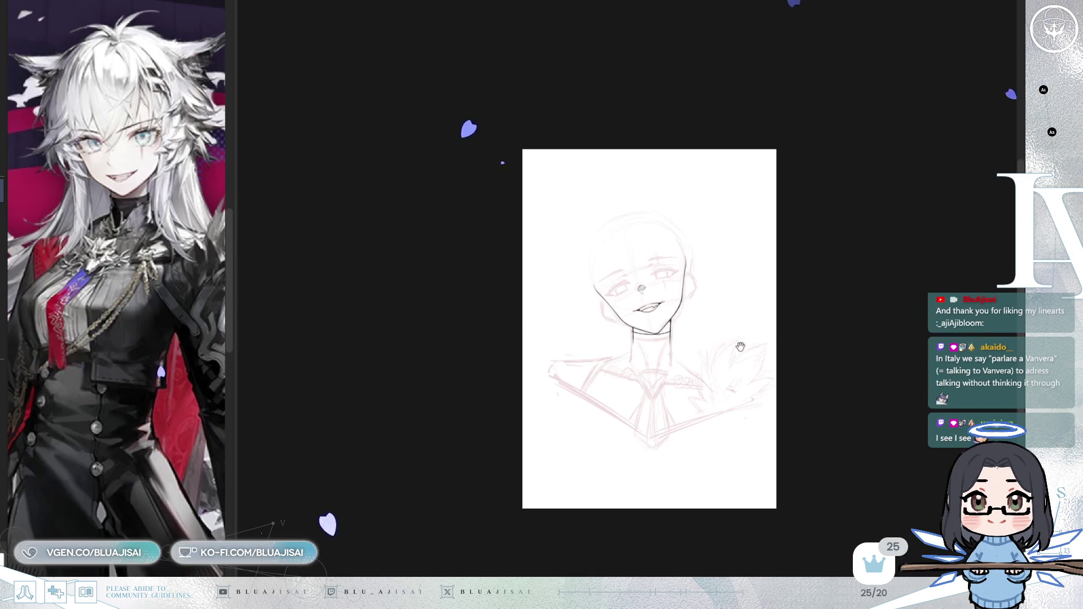
{"action": "scroll", "coordinate": [703, 342], "scroll_direction": "up", "scroll_amount": 8}
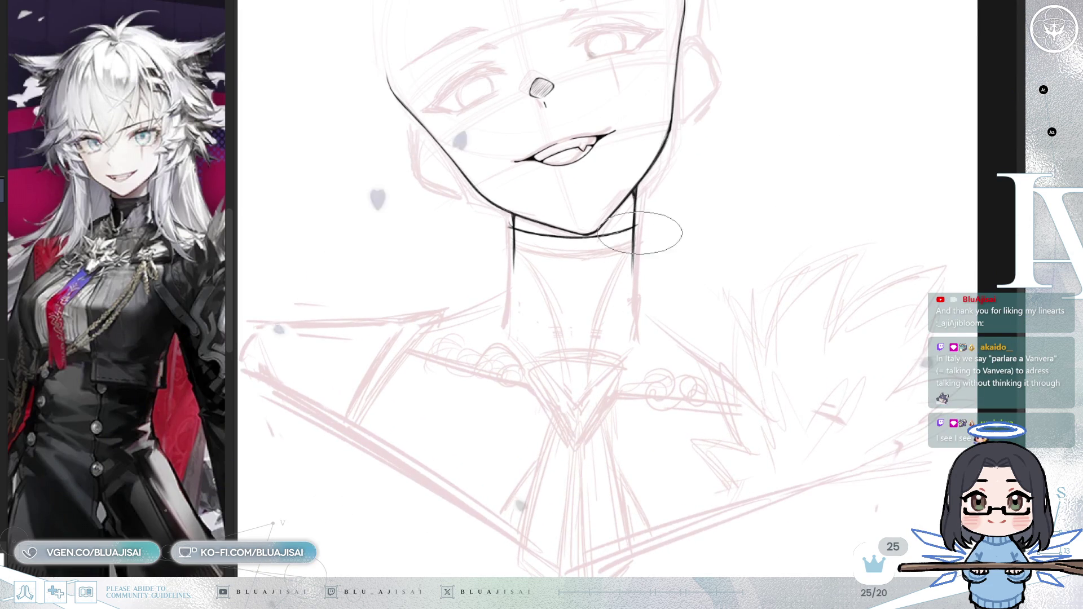
{"action": "scroll", "coordinate": [638, 193], "scroll_direction": "up", "scroll_amount": 1}
{"action": "left_click_drag", "start_coordinate": [567, 319], "coordinate": [580, 314]}
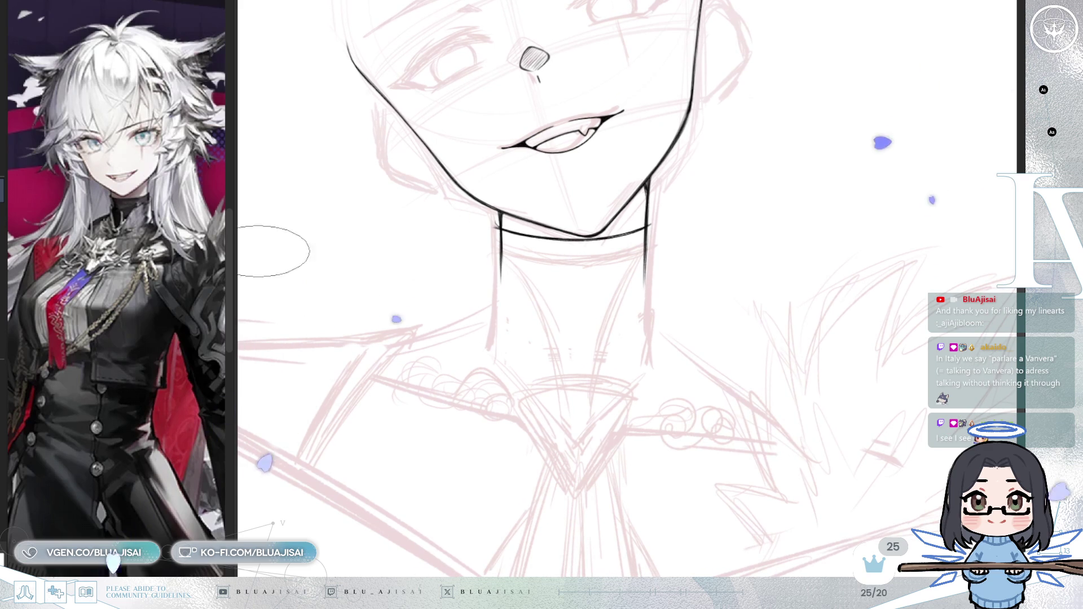
{"action": "left_click_drag", "start_coordinate": [231, 225], "coordinate": [246, 223]}
{"action": "scroll", "coordinate": [156, 329], "scroll_direction": "up", "scroll_amount": 5}
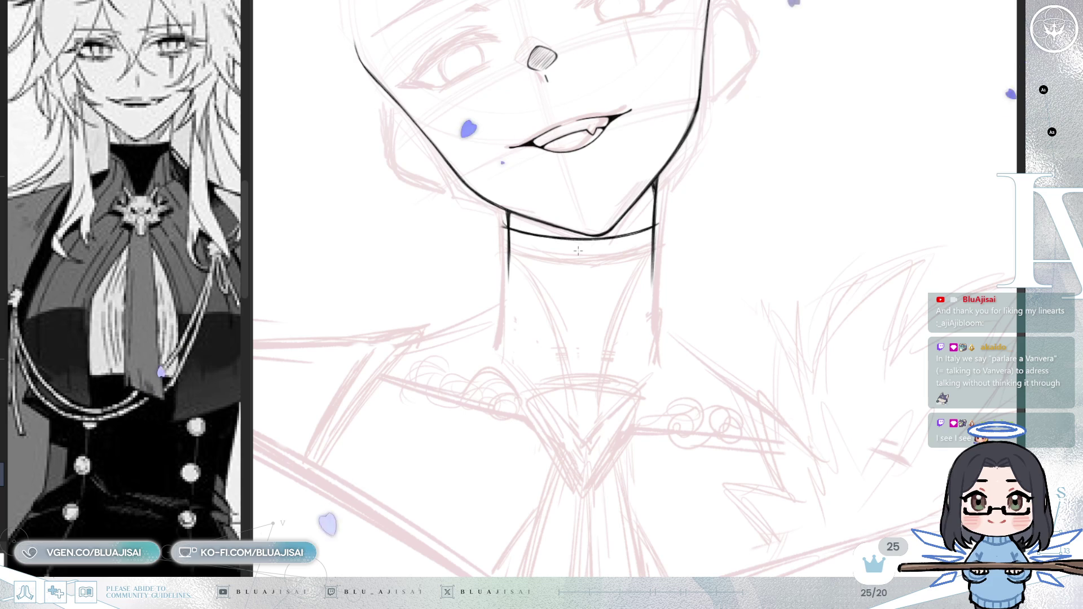
- Place a vertical symmetry ruler down the centre line of the face
{"action": "left_click_drag", "start_coordinate": [582, 442], "coordinate": [592, 120]}
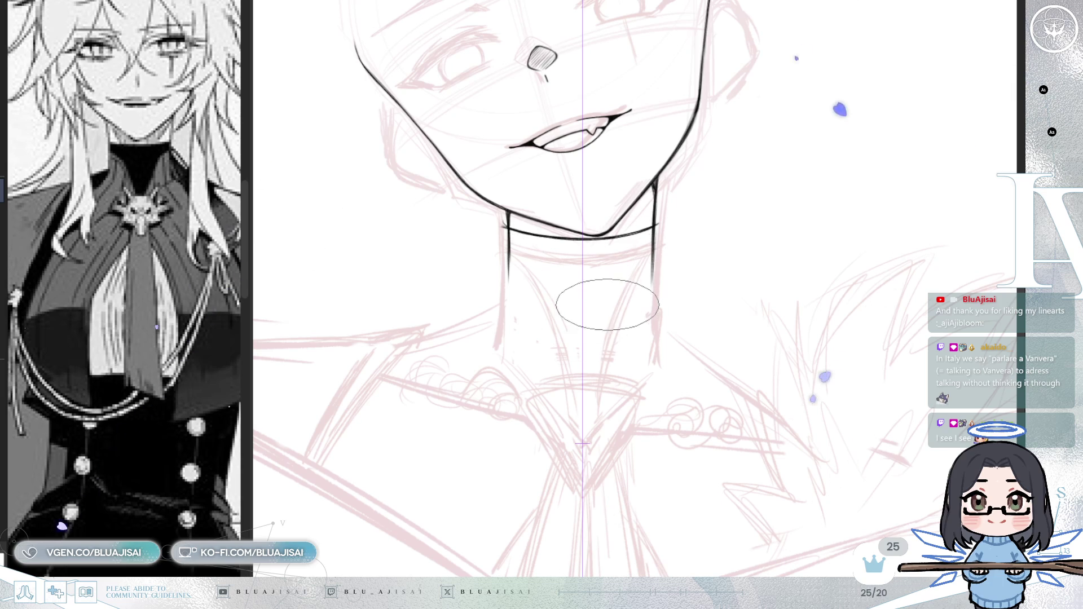
{"action": "left_click_drag", "start_coordinate": [583, 445], "coordinate": [586, 445]}
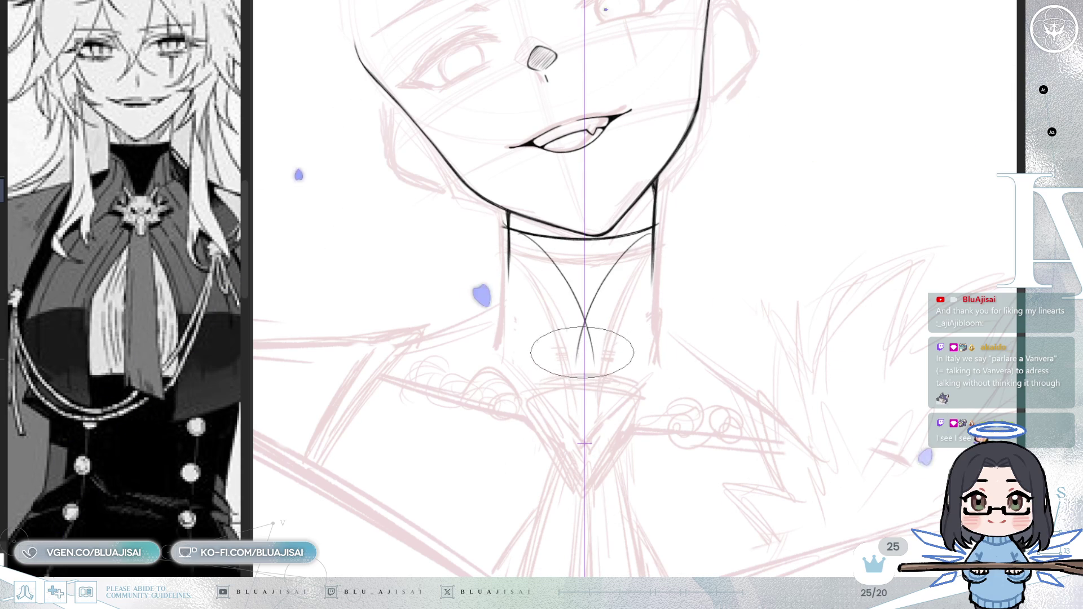
{"action": "left_click_drag", "start_coordinate": [584, 445], "coordinate": [578, 442]}
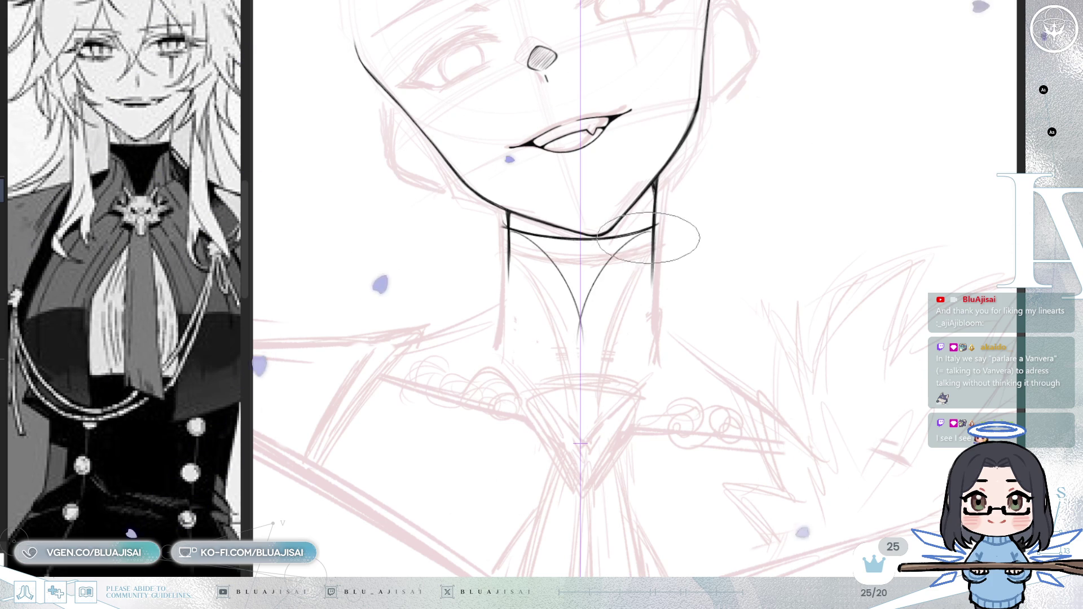
- Ink the mirrored curved V-collar lines from the jaw and add the collar's top-edge curve
{"action": "left_click_drag", "start_coordinate": [527, 257], "coordinate": [567, 375]}
{"action": "left_click_drag", "start_coordinate": [650, 247], "coordinate": [589, 376]}
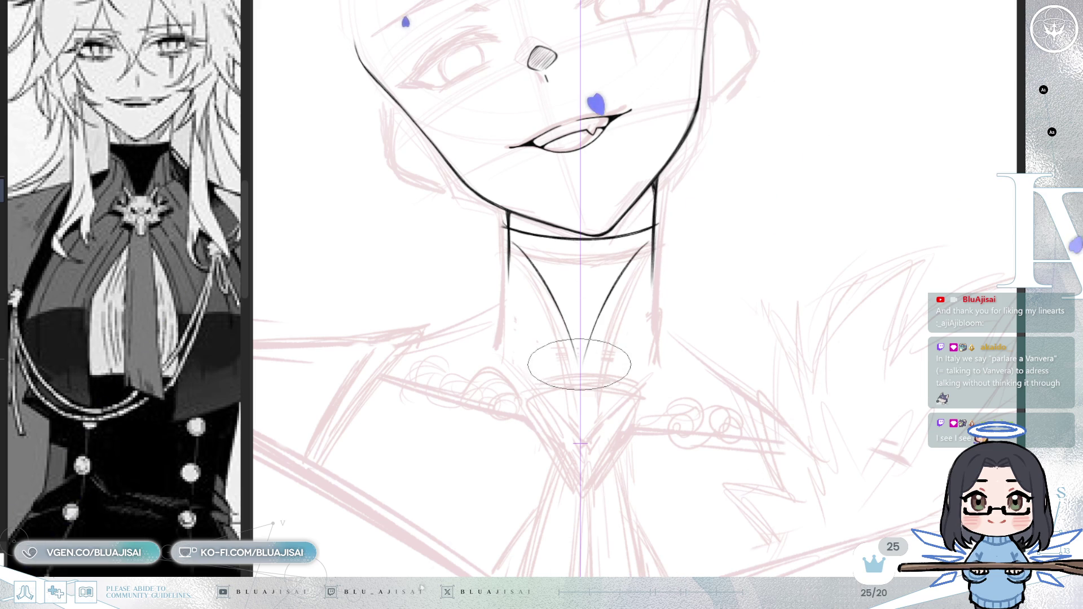
{"action": "key", "text": "ctrl+z"}
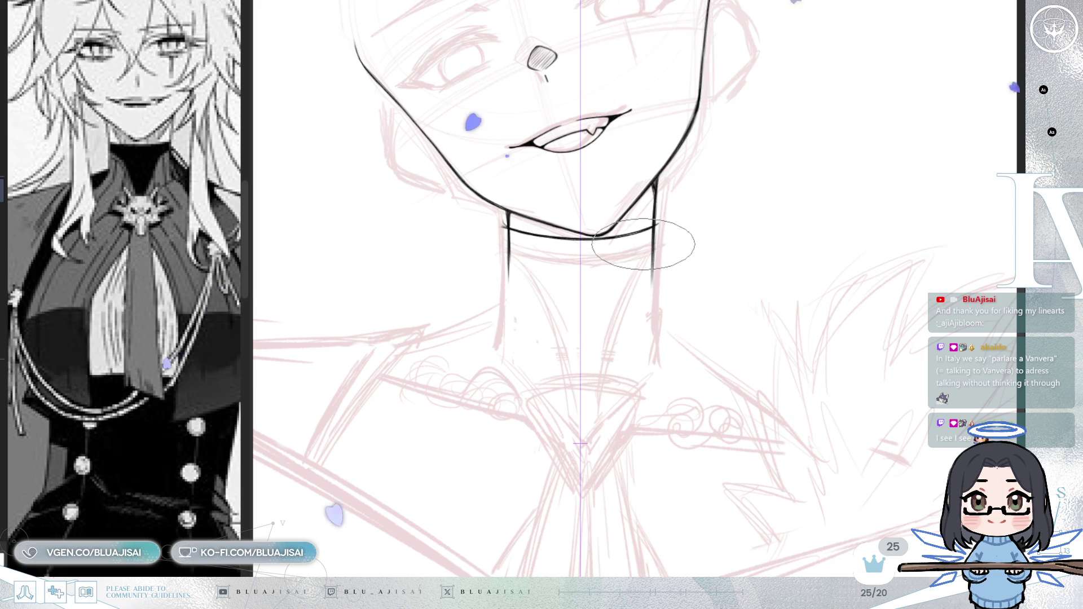
{"action": "key", "text": "ctrl+y"}
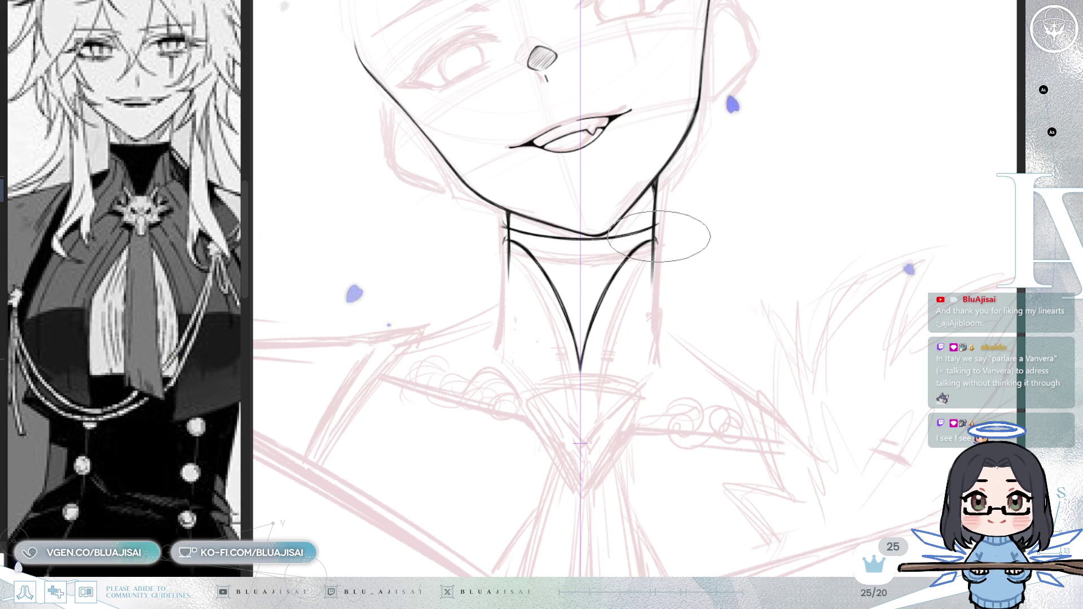
{"action": "left_click_drag", "start_coordinate": [656, 227], "coordinate": [658, 247]}
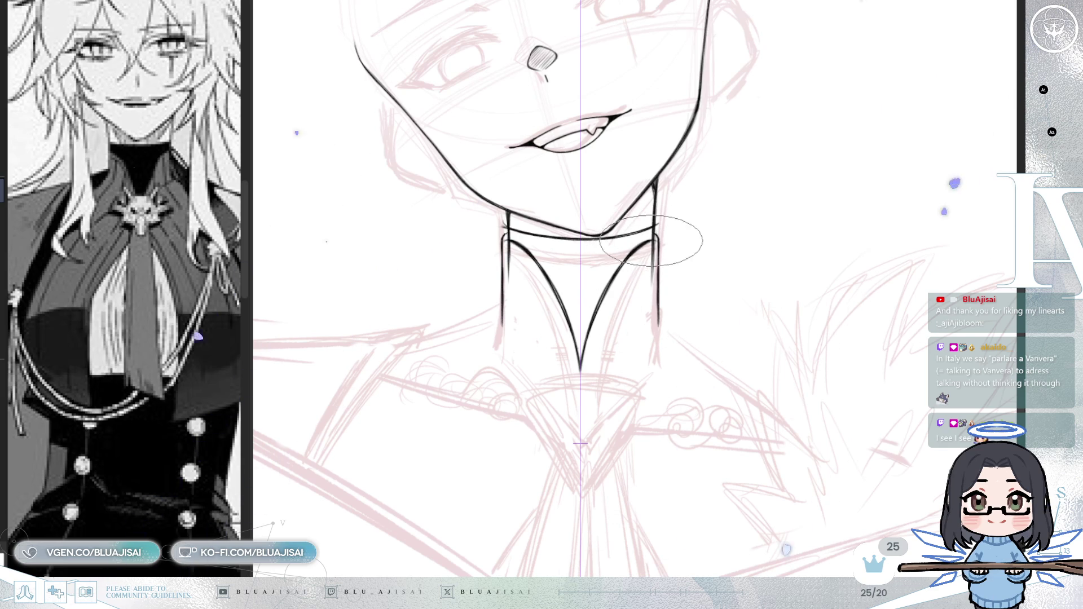
{"action": "left_click_drag", "start_coordinate": [625, 283], "coordinate": [636, 254]}
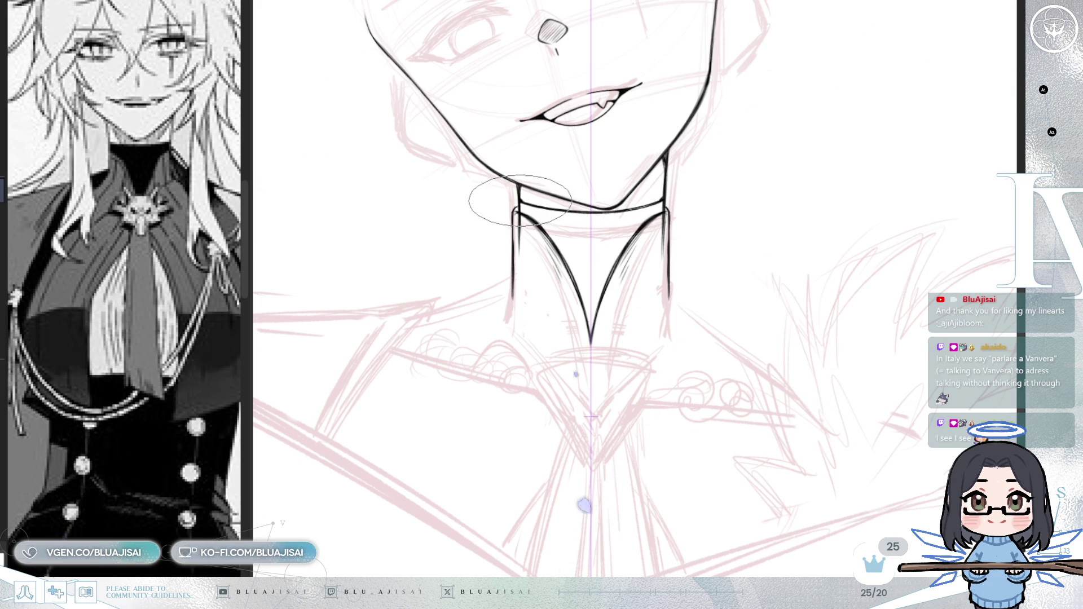
- Ink the collar's curved bottom edge and the mirrored hook notches at both sides
{"action": "scroll", "coordinate": [548, 212], "scroll_direction": "up", "scroll_amount": 1}
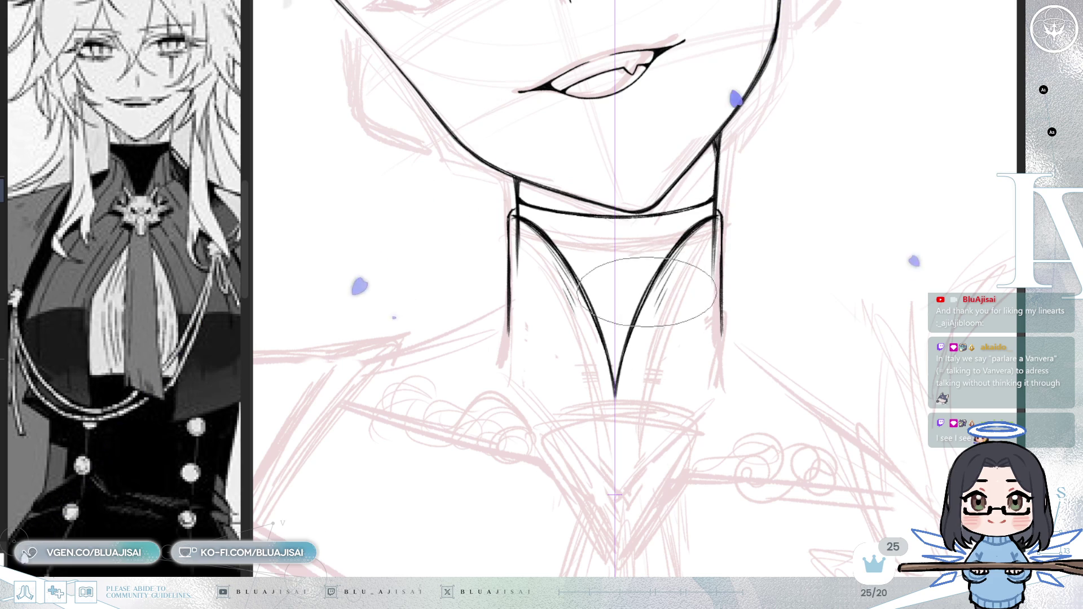
{"action": "scroll", "coordinate": [615, 428], "scroll_direction": "down", "scroll_amount": 1}
{"action": "left_click_drag", "start_coordinate": [620, 383], "coordinate": [623, 316]}
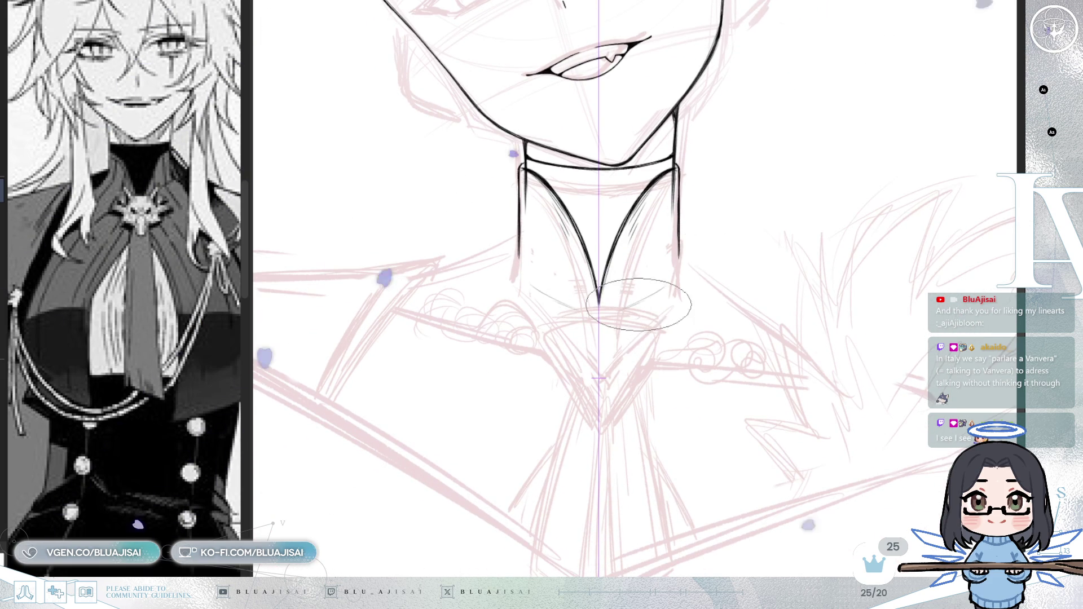
{"action": "left_click_drag", "start_coordinate": [518, 280], "coordinate": [682, 277]}
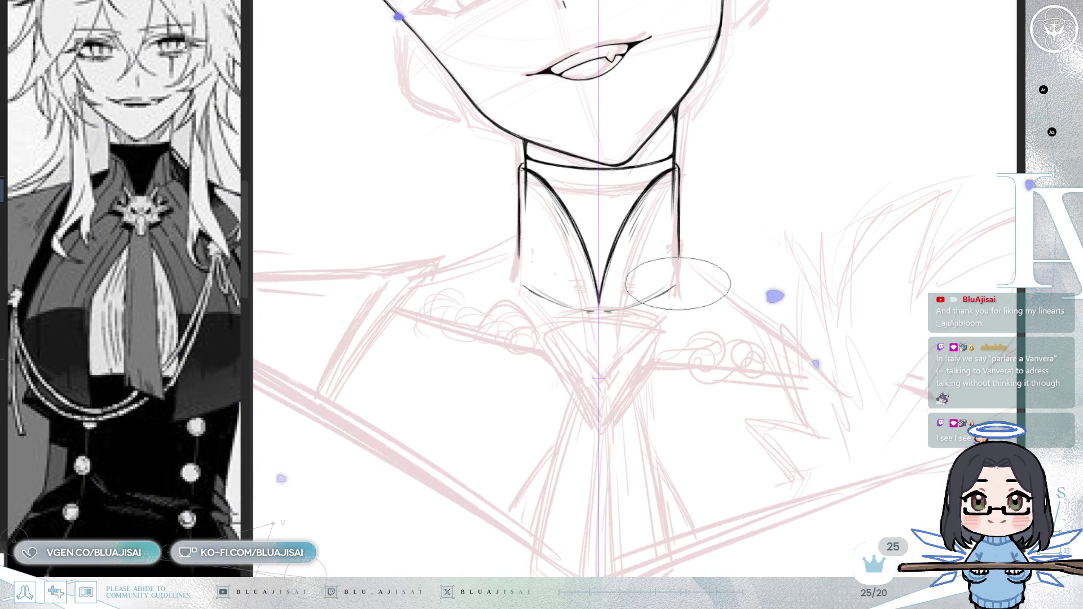
{"action": "left_click_drag", "start_coordinate": [512, 248], "coordinate": [507, 256]}
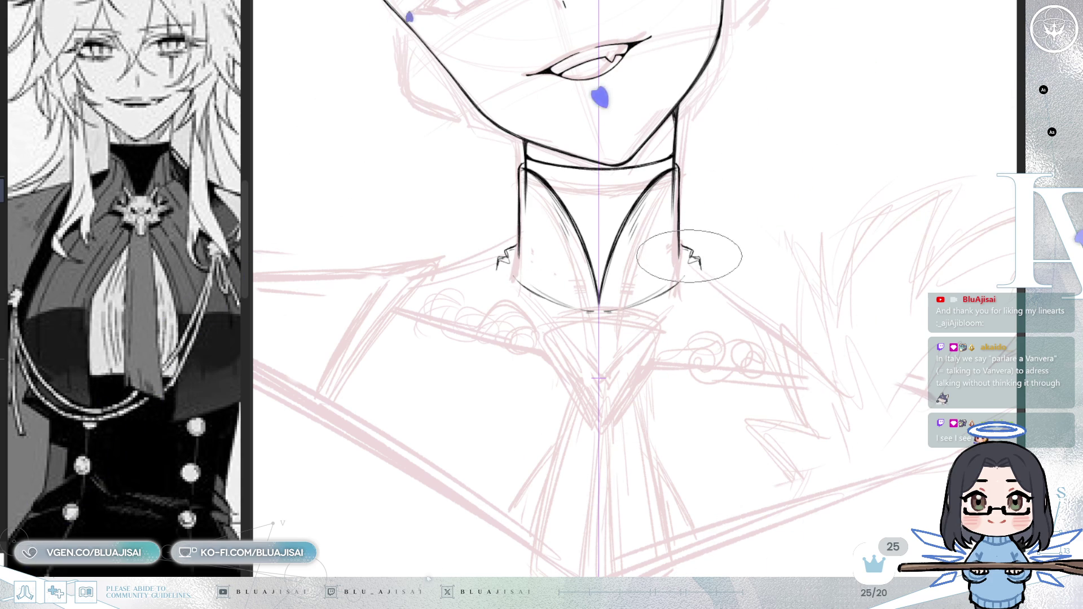
- With symmetry off, extend the shoulder line down and outward, checking it in a mirrored view
{"action": "scroll", "coordinate": [818, 321], "scroll_direction": "up", "scroll_amount": 1}
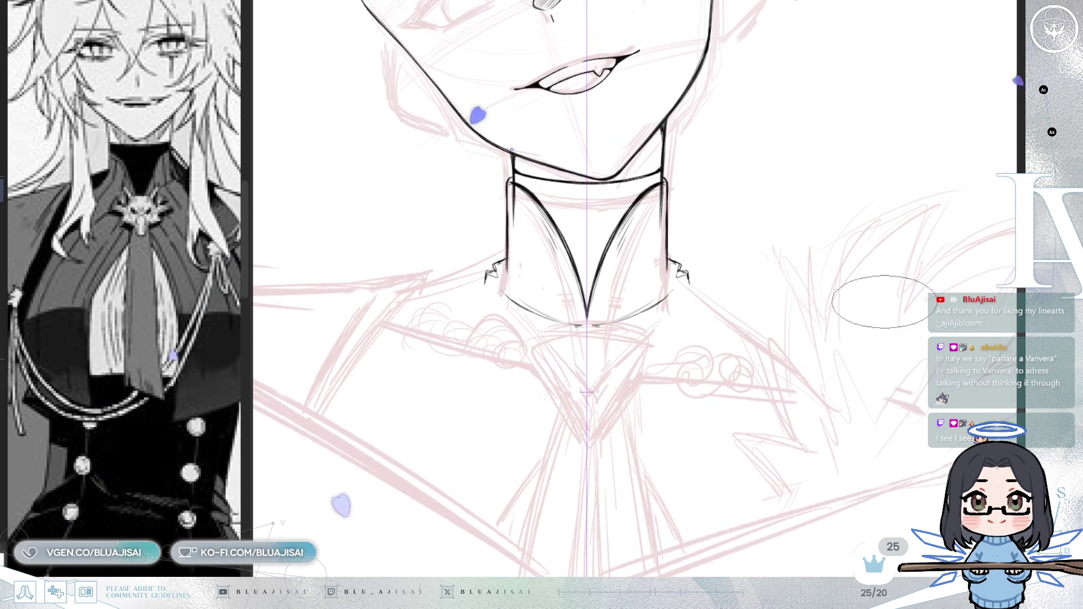
{"action": "key", "text": "ctrl+1"}
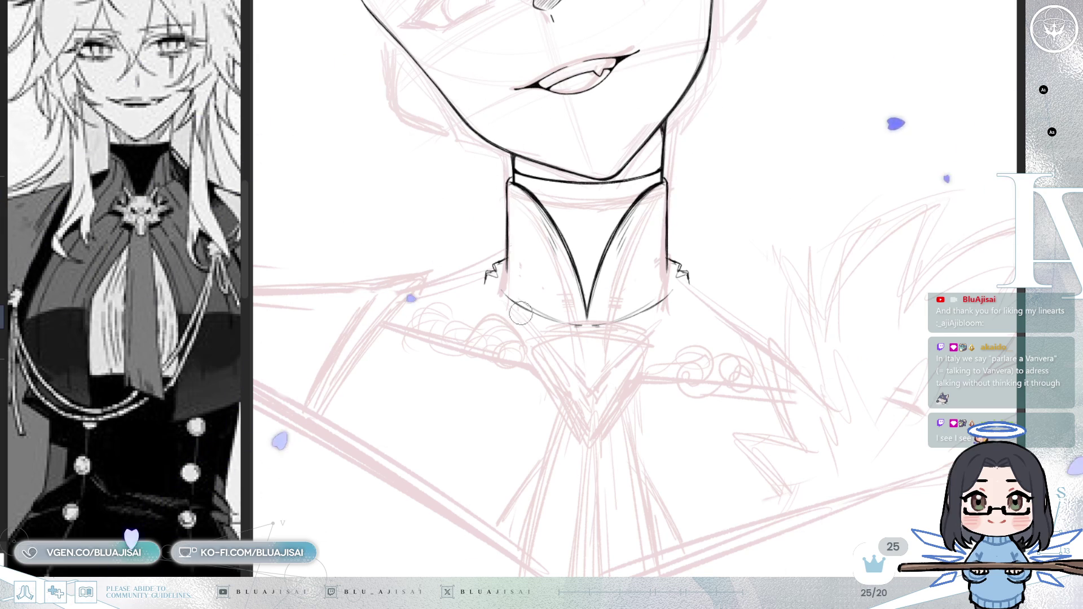
{"action": "left_click_drag", "start_coordinate": [742, 271], "coordinate": [664, 245]}
{"action": "left_click_drag", "start_coordinate": [621, 285], "coordinate": [554, 319]}
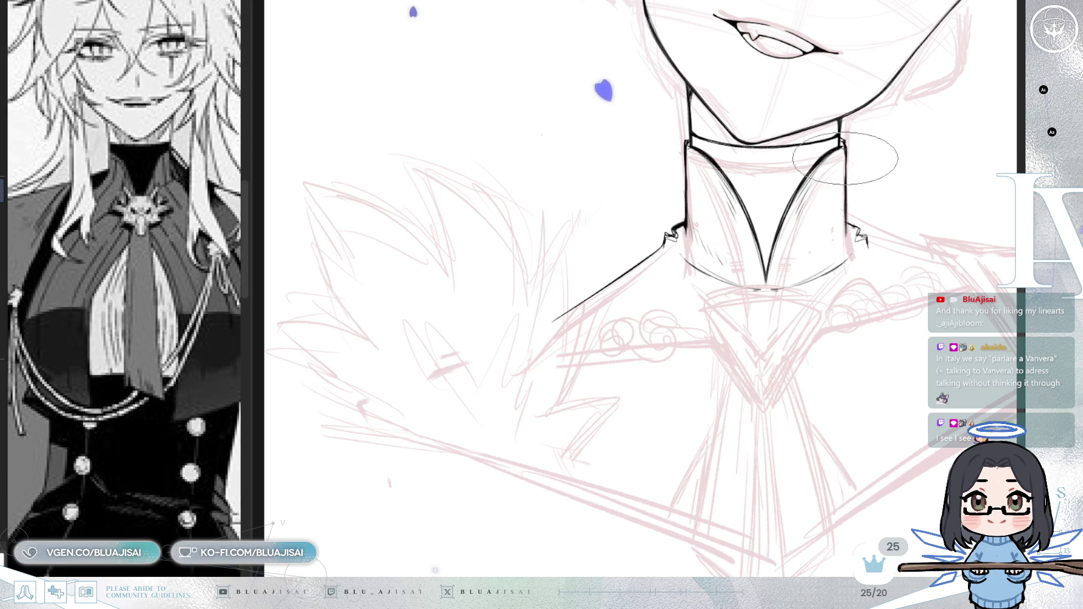
{"action": "scroll", "coordinate": [801, 304], "scroll_direction": "up", "scroll_amount": 1}
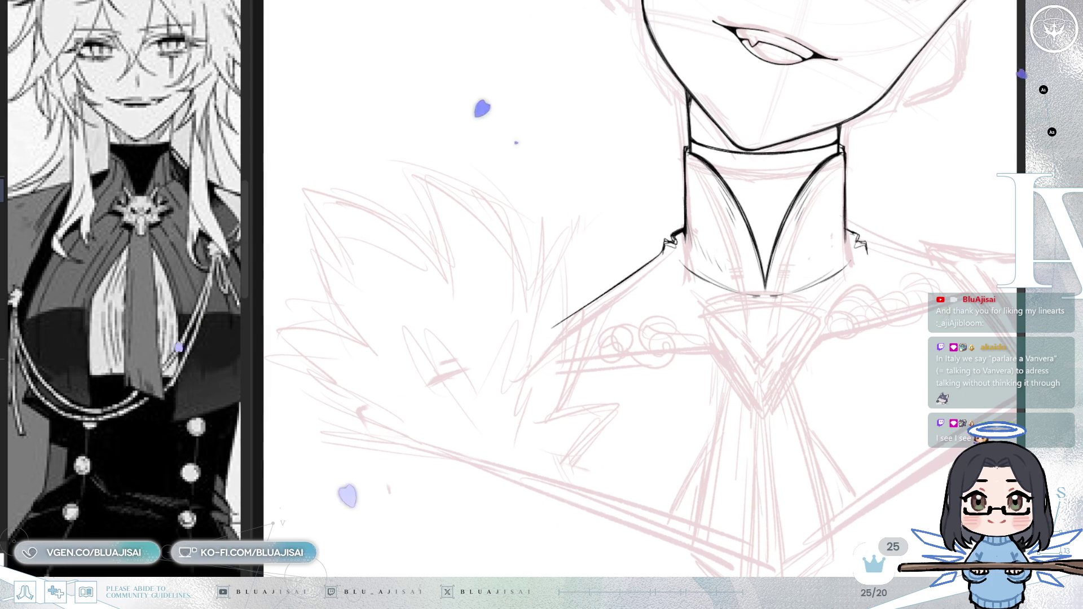
{"action": "key", "text": "m"}
{"action": "scroll", "coordinate": [594, 310], "scroll_direction": "up", "scroll_amount": 2}
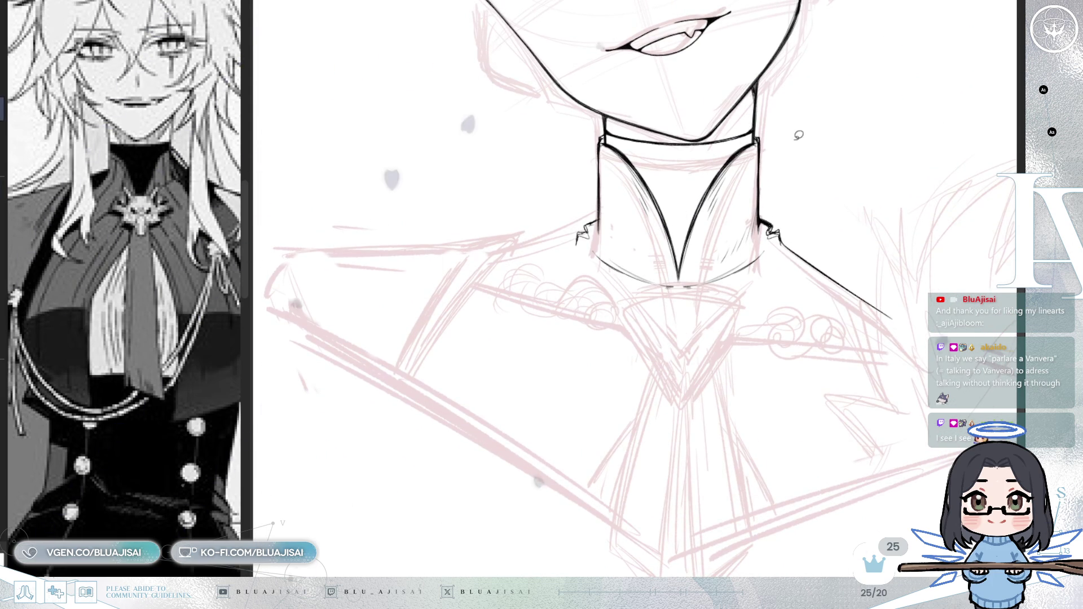
{"action": "key", "text": "m"}
- Lasso the small jagged collar hook and rotate it into a better angle
{"action": "scroll", "coordinate": [648, 237], "scroll_direction": "up", "scroll_amount": 2}
{"action": "mouse_move", "coordinate": [658, 243]}
{"action": "left_mouse_down"}
{"action": "mouse_move", "coordinate": [655, 305]}
{"action": "mouse_move", "coordinate": [628, 271]}
{"action": "left_mouse_up"}
{"action": "key", "text": "ctrl+t"}
{"action": "mouse_move", "coordinate": [716, 259]}
{"action": "left_mouse_down"}
{"action": "mouse_move", "coordinate": [722, 241]}
{"action": "mouse_move", "coordinate": [719, 257]}
{"action": "left_mouse_up"}
{"action": "left_click", "coordinate": [590, 329]}
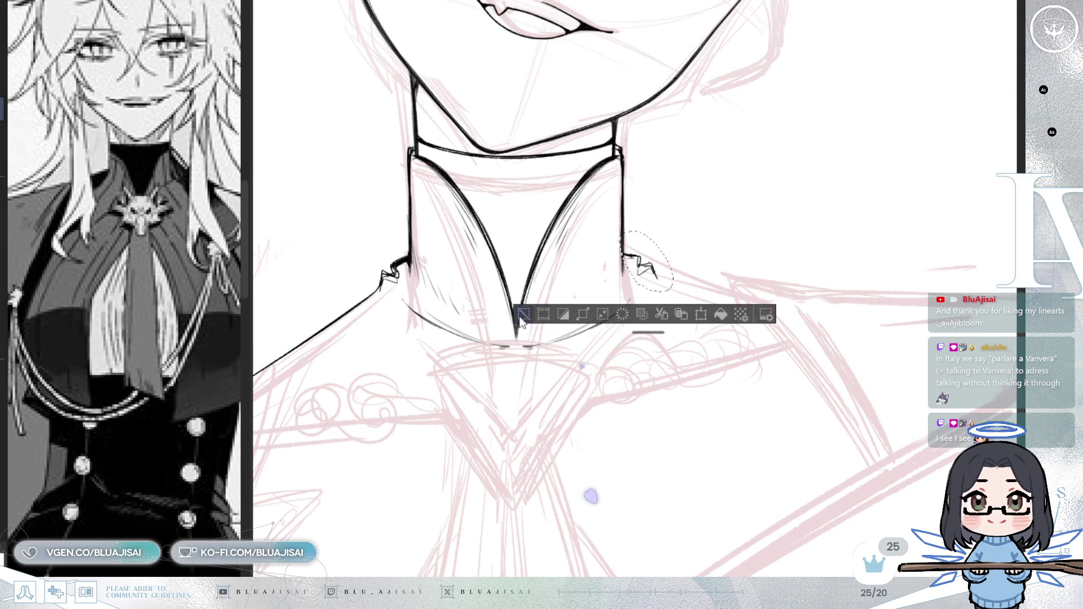
{"action": "key", "text": "ctrl+d"}
- Erase the short stroke below the collar hook and redraw the line running down-left
{"action": "scroll", "coordinate": [622, 297], "scroll_direction": "left", "scroll_amount": 5}
{"action": "left_click_drag", "start_coordinate": [676, 248], "coordinate": [622, 284]}
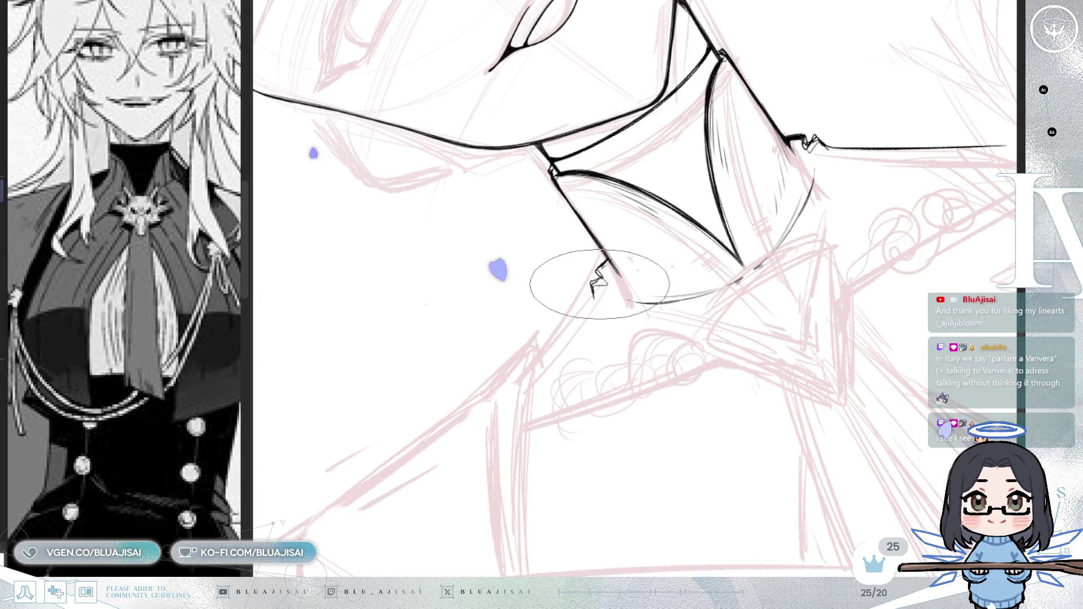
{"action": "key", "text": "bracketright"}
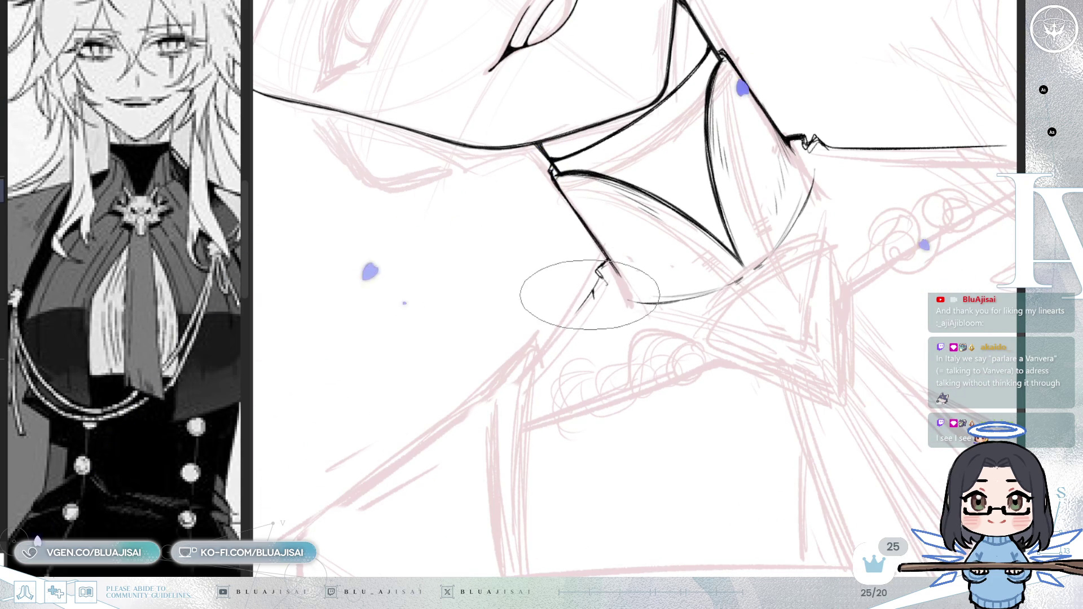
{"action": "left_click_drag", "start_coordinate": [578, 314], "coordinate": [594, 287]}
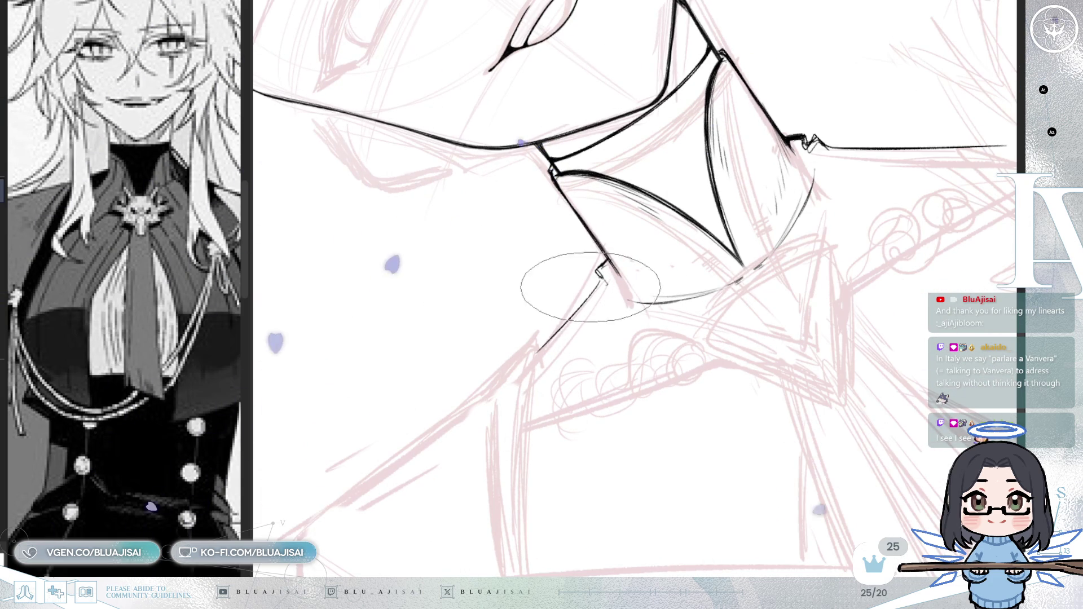
{"action": "left_click_drag", "start_coordinate": [535, 357], "coordinate": [599, 280]}
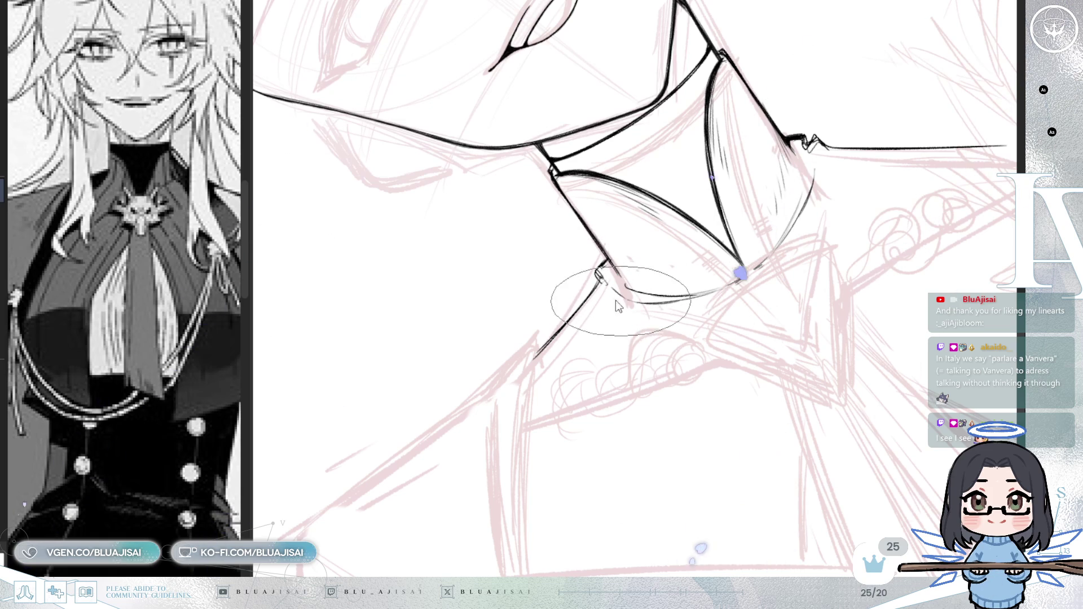
{"action": "key", "text": "5"}
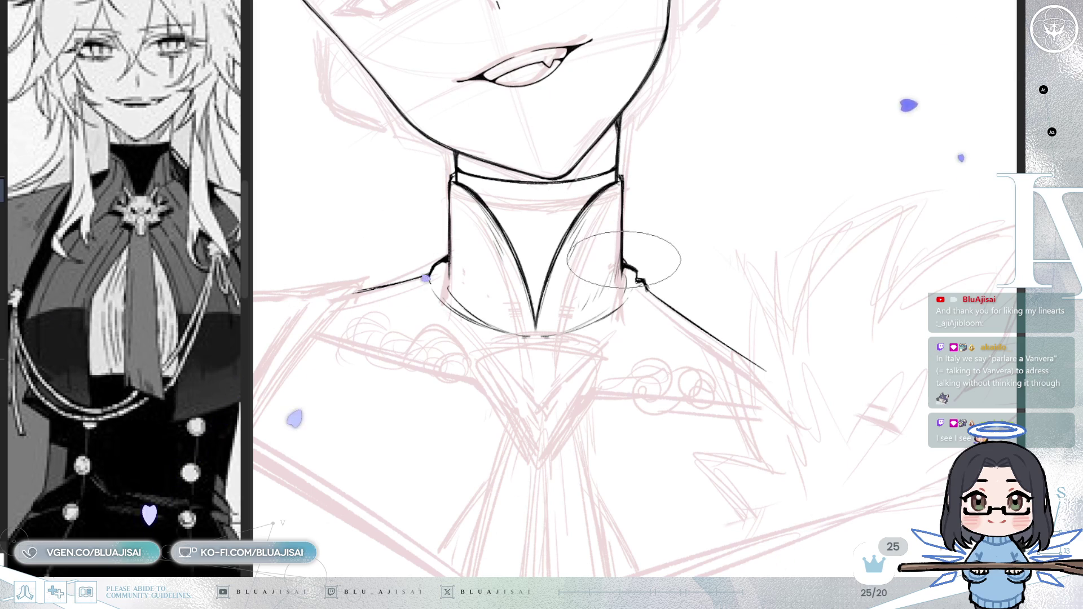
- Draw the left shoulder line out from the collar toward the upper arm
{"action": "scroll", "coordinate": [643, 271], "scroll_direction": "left", "scroll_amount": 5}
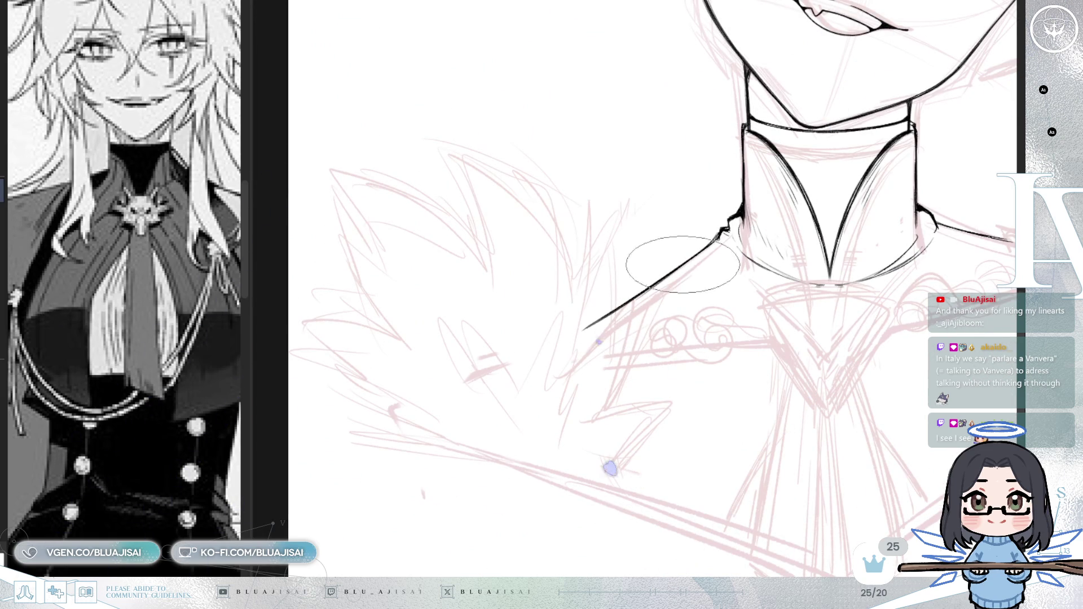
{"action": "mouse_move", "coordinate": [733, 394]}
{"action": "left_mouse_down"}
{"action": "mouse_move", "coordinate": [732, 379]}
{"action": "mouse_move", "coordinate": [774, 406]}
{"action": "mouse_move", "coordinate": [691, 331]}
{"action": "left_mouse_up"}
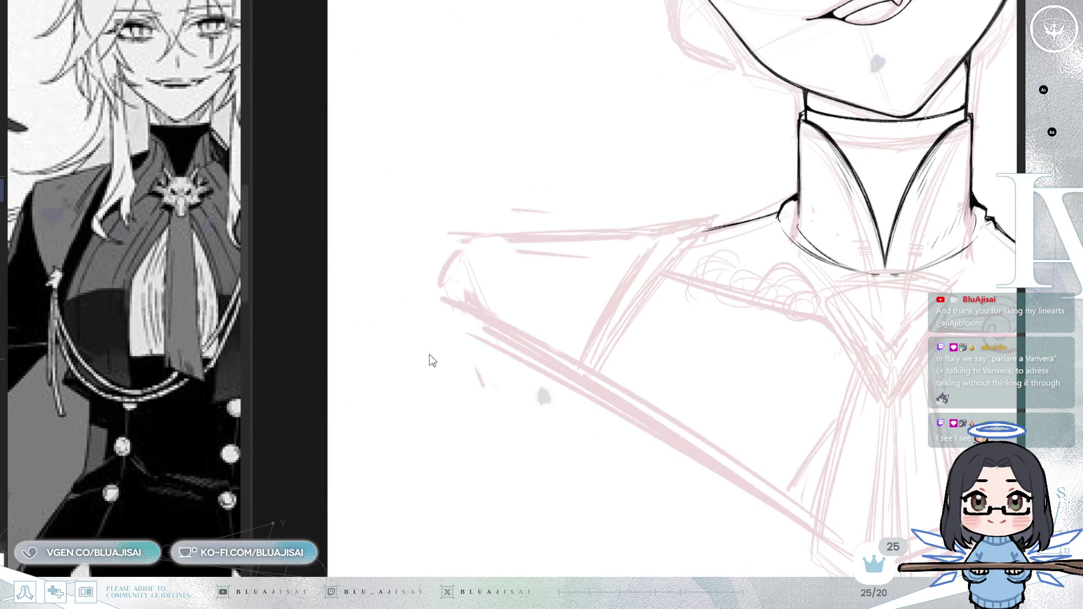
{"action": "left_click_drag", "start_coordinate": [588, 370], "coordinate": [701, 230]}
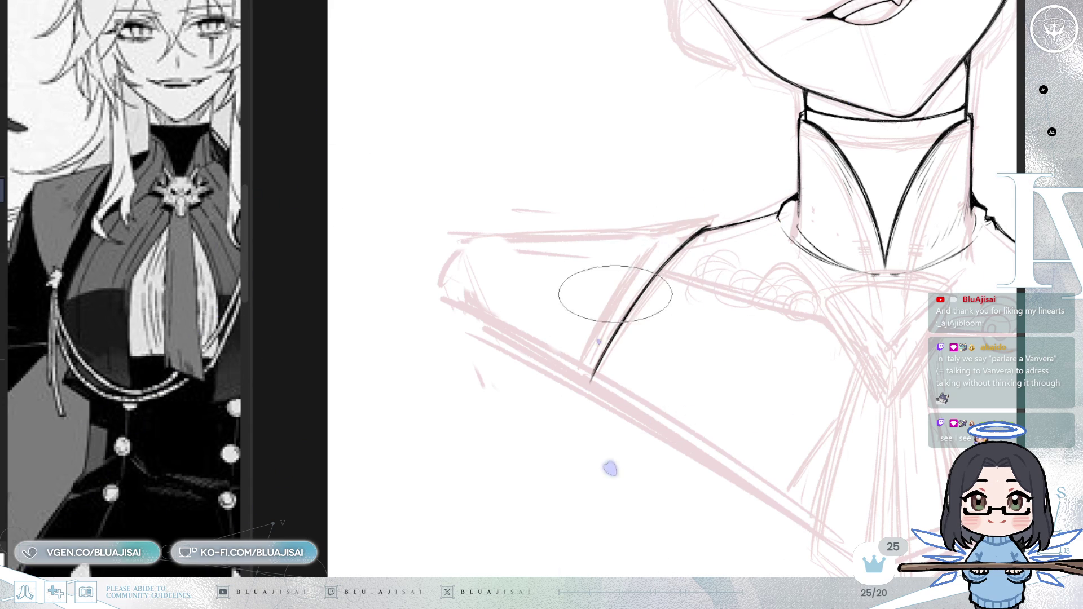
- Ink the left shoulder's long outer slope and inner fold, then add light hatching along it
{"action": "scroll", "coordinate": [608, 319], "scroll_direction": "up", "scroll_amount": 1}
{"action": "left_click_drag", "start_coordinate": [401, 175], "coordinate": [483, 338]}
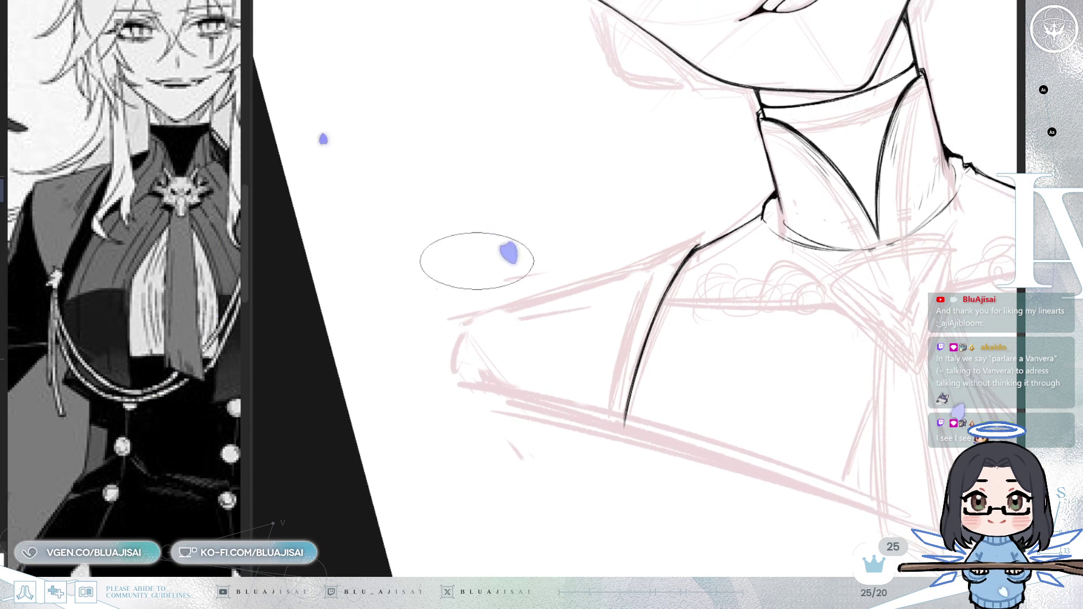
{"action": "mouse_move", "coordinate": [449, 362]}
{"action": "left_mouse_down"}
{"action": "mouse_move", "coordinate": [486, 313]}
{"action": "mouse_move", "coordinate": [662, 251]}
{"action": "left_mouse_up"}
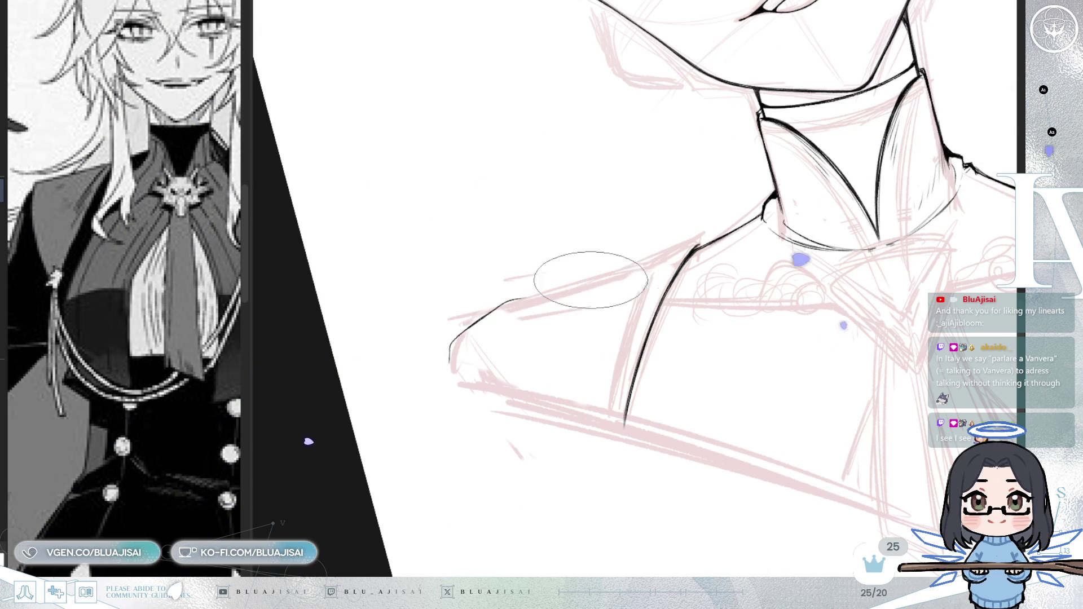
{"action": "left_click_drag", "start_coordinate": [591, 280], "coordinate": [698, 231]}
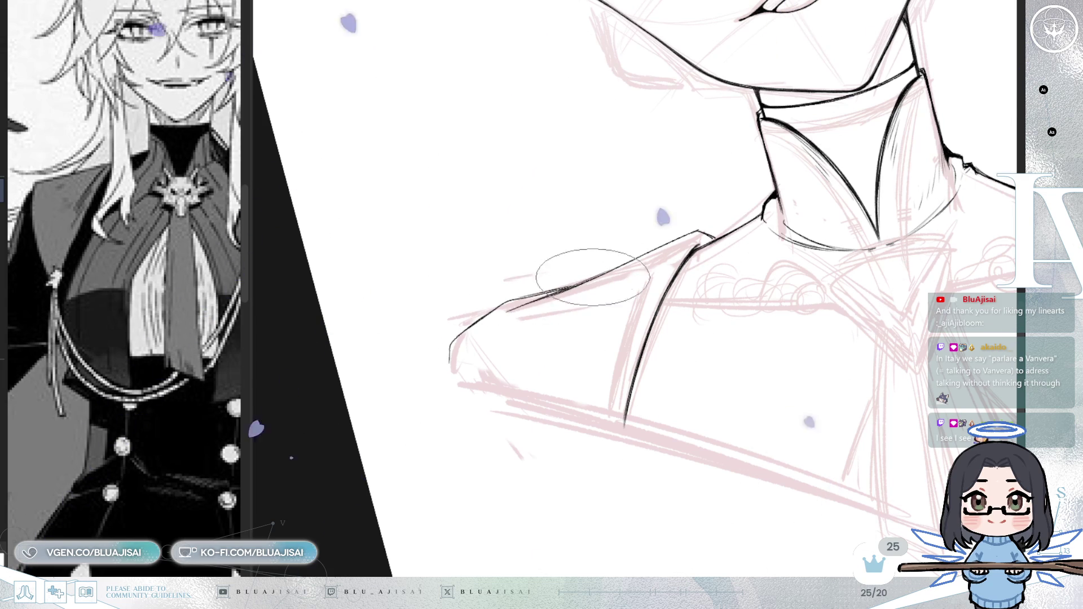
{"action": "scroll", "coordinate": [564, 289], "scroll_direction": "up", "scroll_amount": 3}
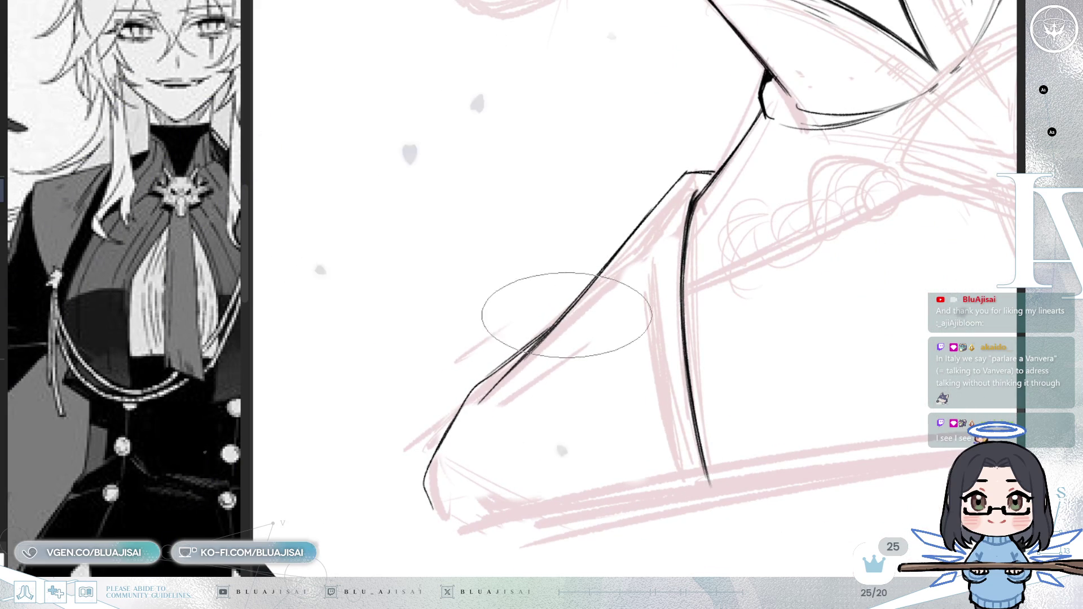
{"action": "left_click_drag", "start_coordinate": [503, 382], "coordinate": [512, 435]}
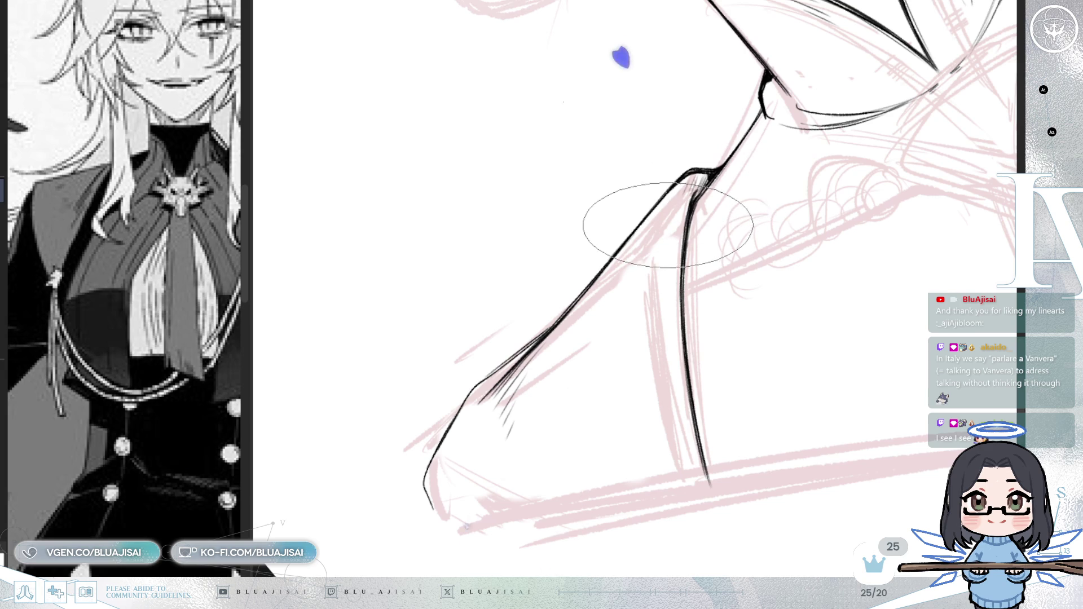
- Replace a short shoulder stroke with one long clean line along the shoulder's lower edge
{"action": "key", "text": "asciicircum"}
{"action": "key", "text": "asciicircum"}
{"action": "key", "text": "asciicircum"}
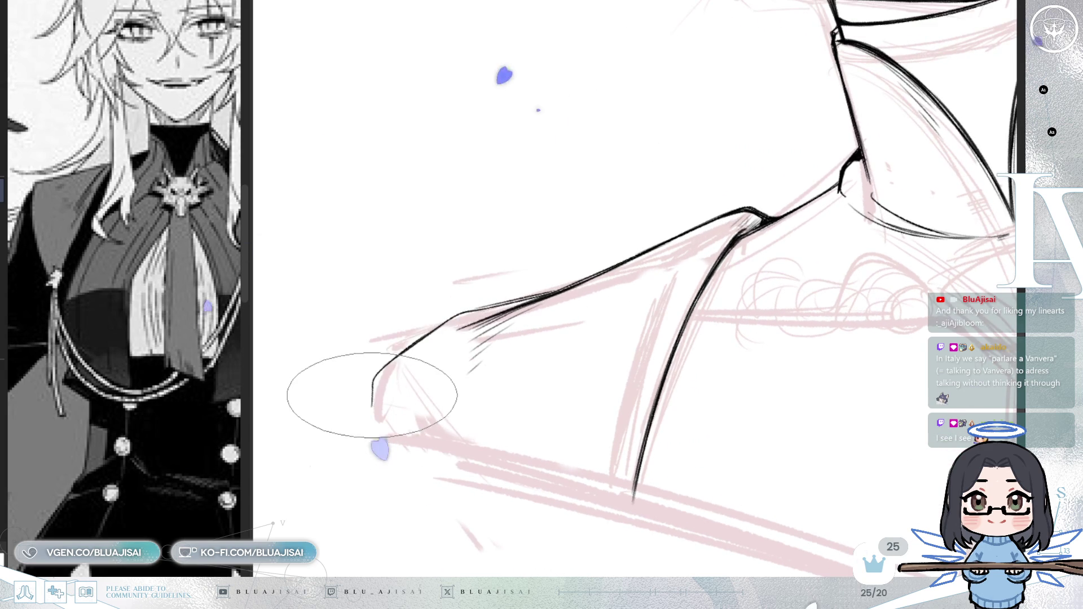
{"action": "mouse_move", "coordinate": [406, 411]}
{"action": "left_mouse_down"}
{"action": "mouse_move", "coordinate": [833, 295]}
{"action": "mouse_move", "coordinate": [788, 335]}
{"action": "left_mouse_up"}
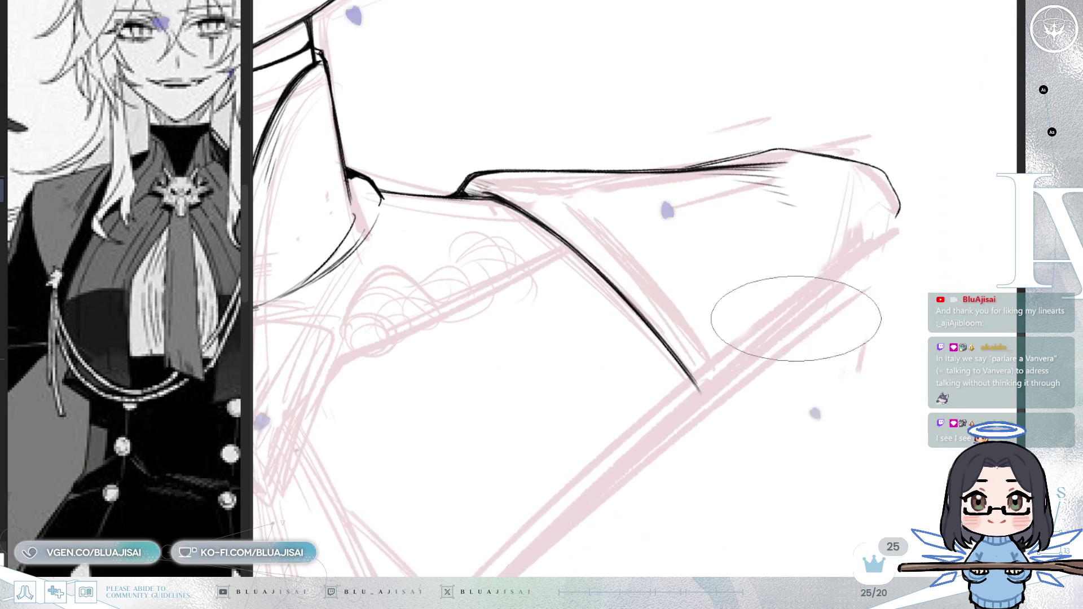
{"action": "left_click_drag", "start_coordinate": [897, 219], "coordinate": [726, 361]}
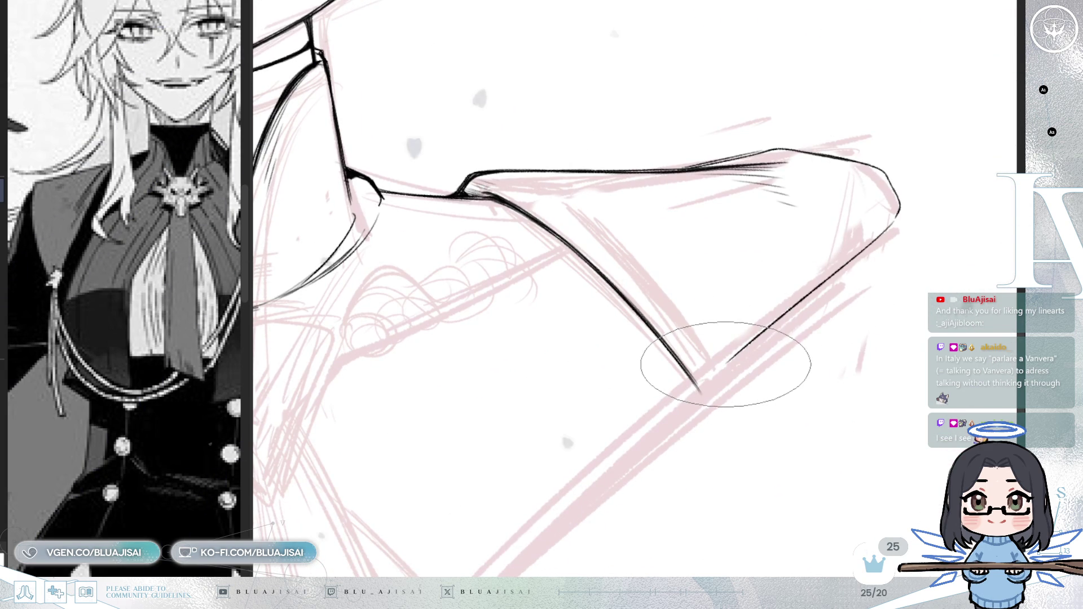
{"action": "key", "text": "minus"}
{"action": "key", "text": "minus"}
{"action": "key", "text": "minus"}
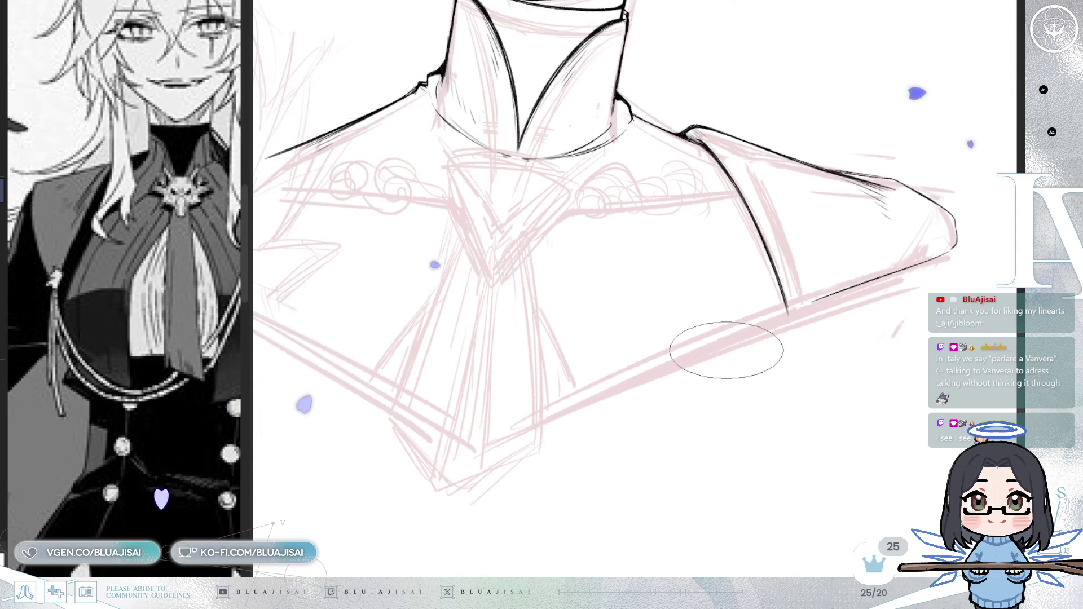
{"action": "key", "text": "minus"}
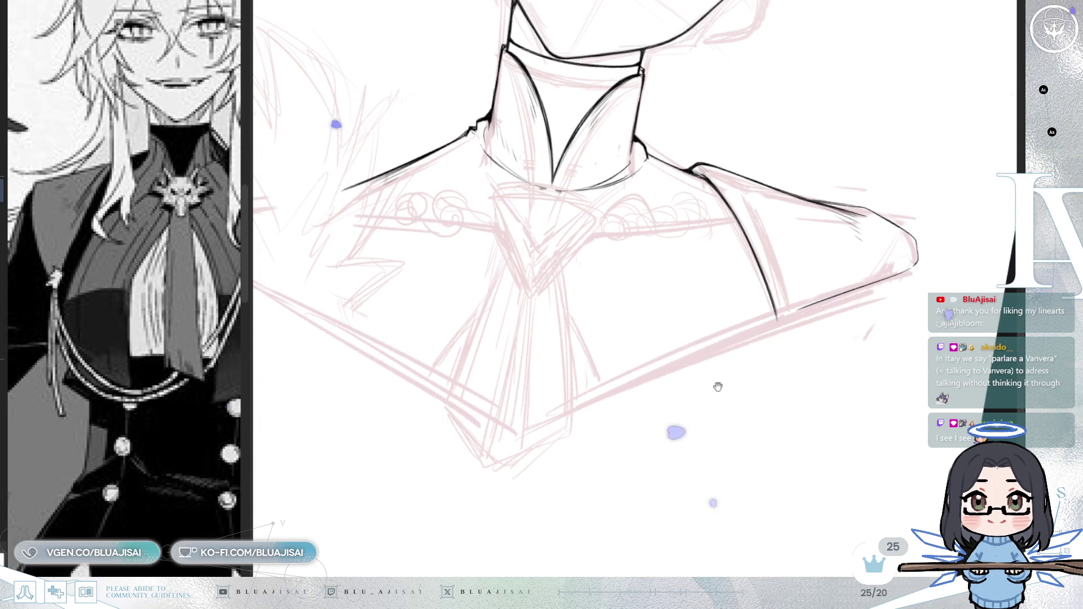
{"action": "left_click_drag", "start_coordinate": [715, 385], "coordinate": [672, 299]}
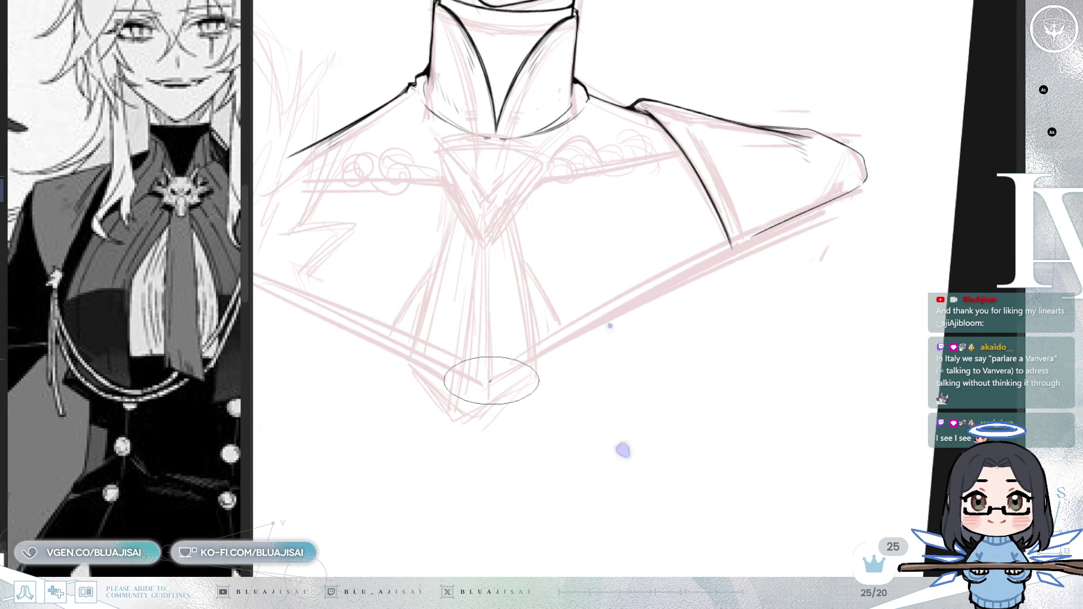
{"action": "key", "text": "ctrl+z"}
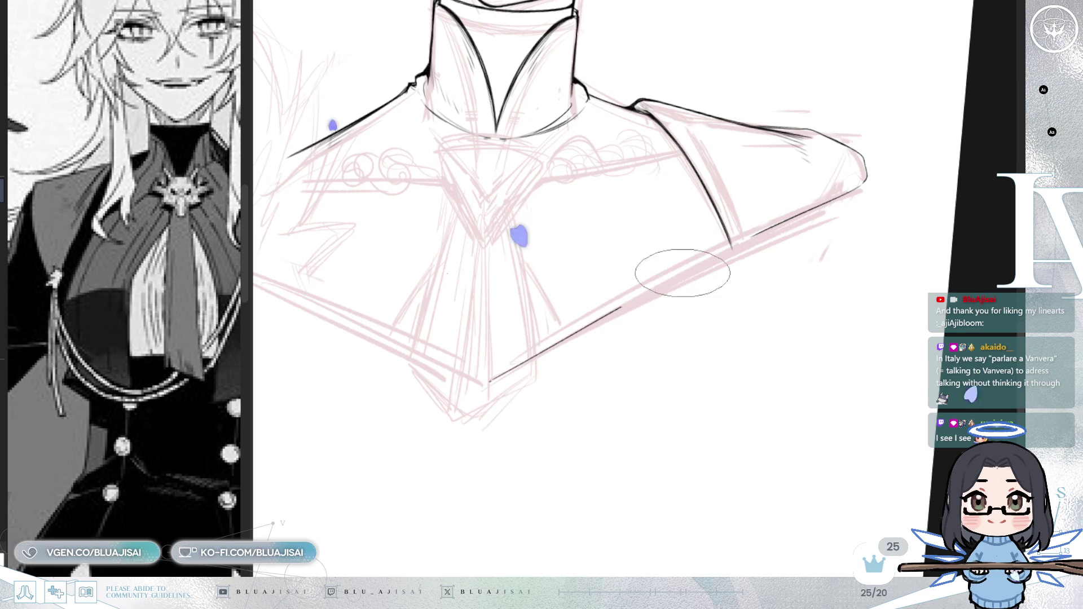
{"action": "left_click_drag", "start_coordinate": [491, 382], "coordinate": [749, 235]}
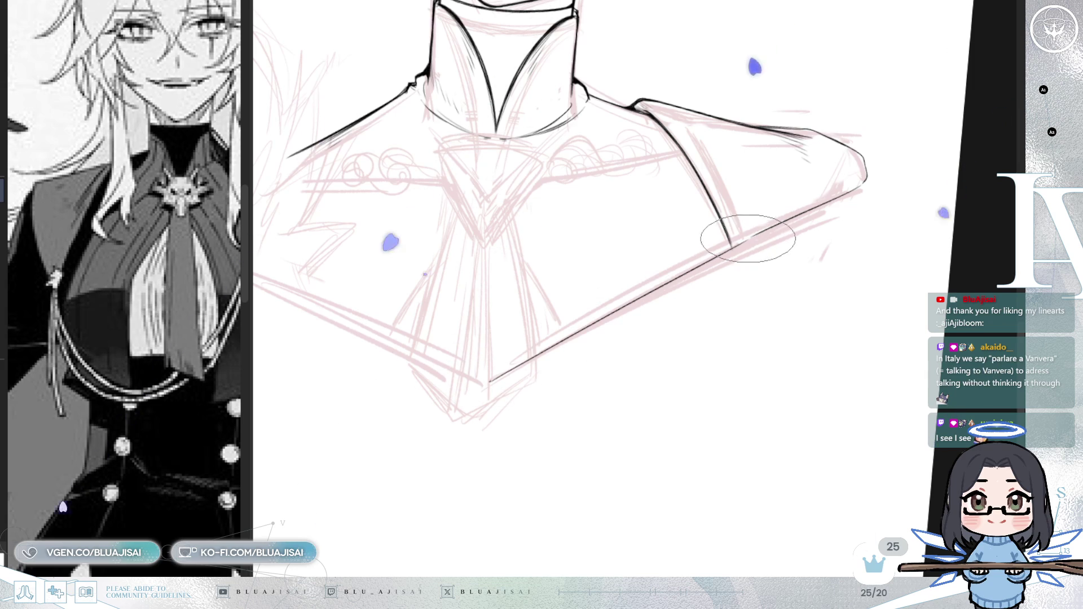
- Flip and rotate the view to check the shoulder line's slant, then flip back
{"action": "scroll", "coordinate": [751, 229], "scroll_direction": "up", "scroll_amount": 2}
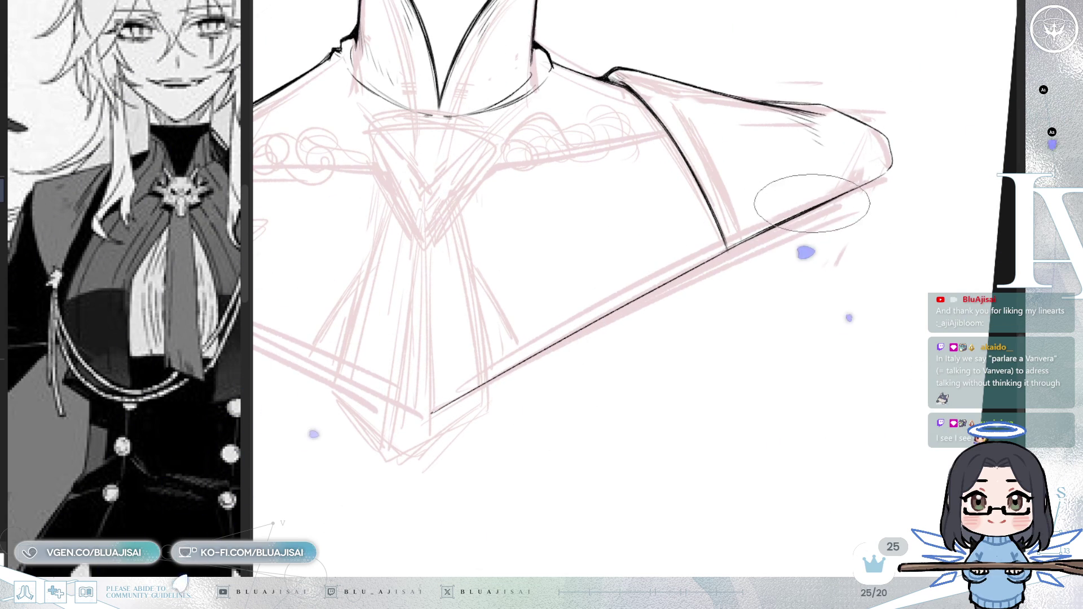
{"action": "key", "text": "h"}
{"action": "scroll", "coordinate": [652, 234], "scroll_direction": "up", "scroll_amount": 2}
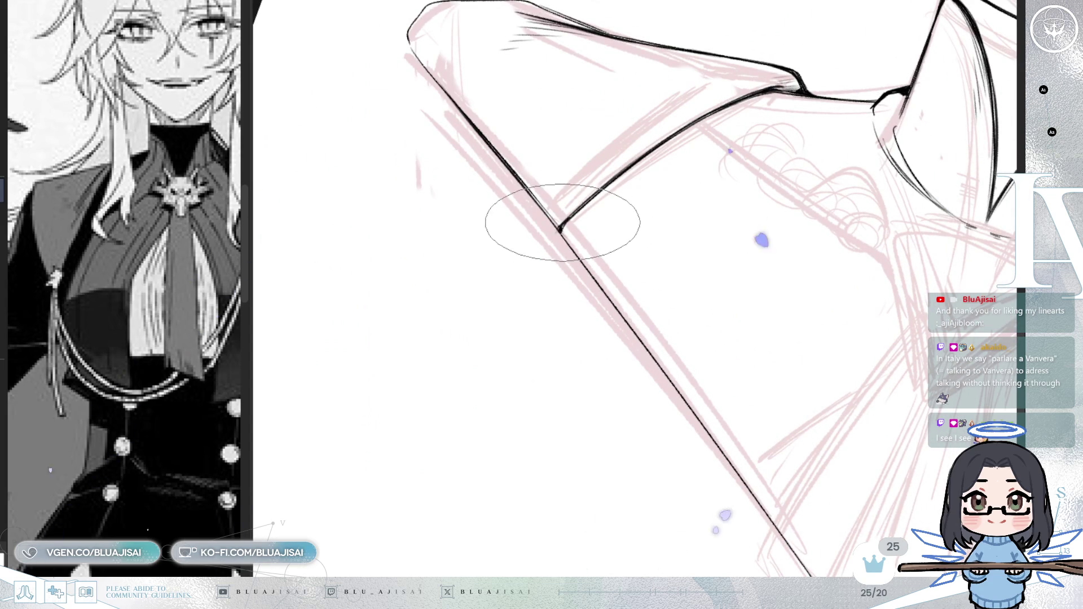
{"action": "mouse_move", "coordinate": [616, 169]}
{"action": "left_mouse_down"}
{"action": "mouse_move", "coordinate": [750, 254]}
{"action": "mouse_move", "coordinate": [710, 317]}
{"action": "mouse_move", "coordinate": [624, 333]}
{"action": "left_mouse_up"}
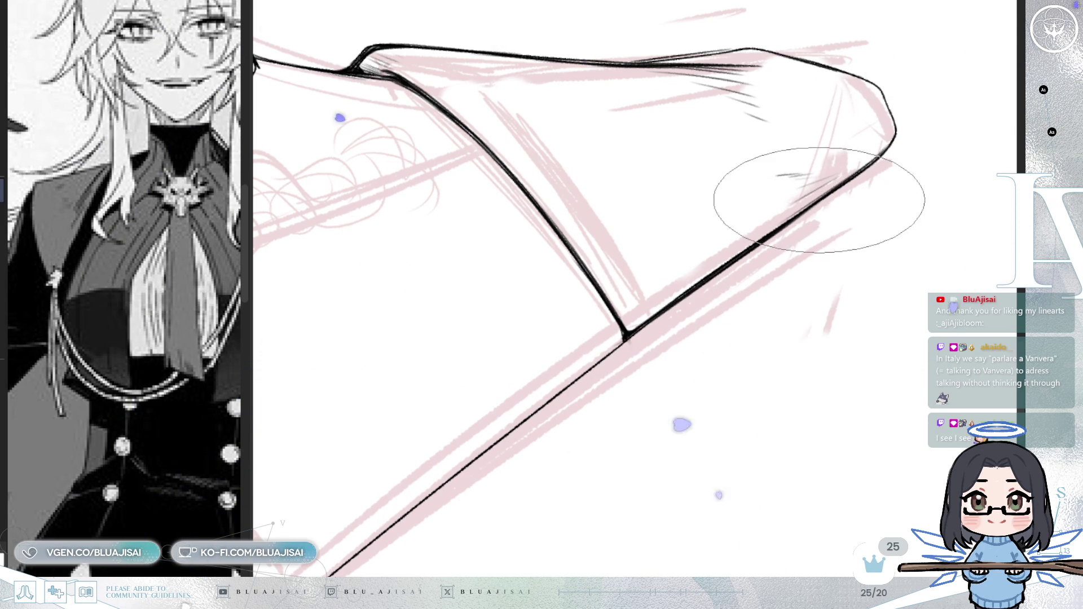
{"action": "key", "text": "h"}
{"action": "key", "text": "minus"}
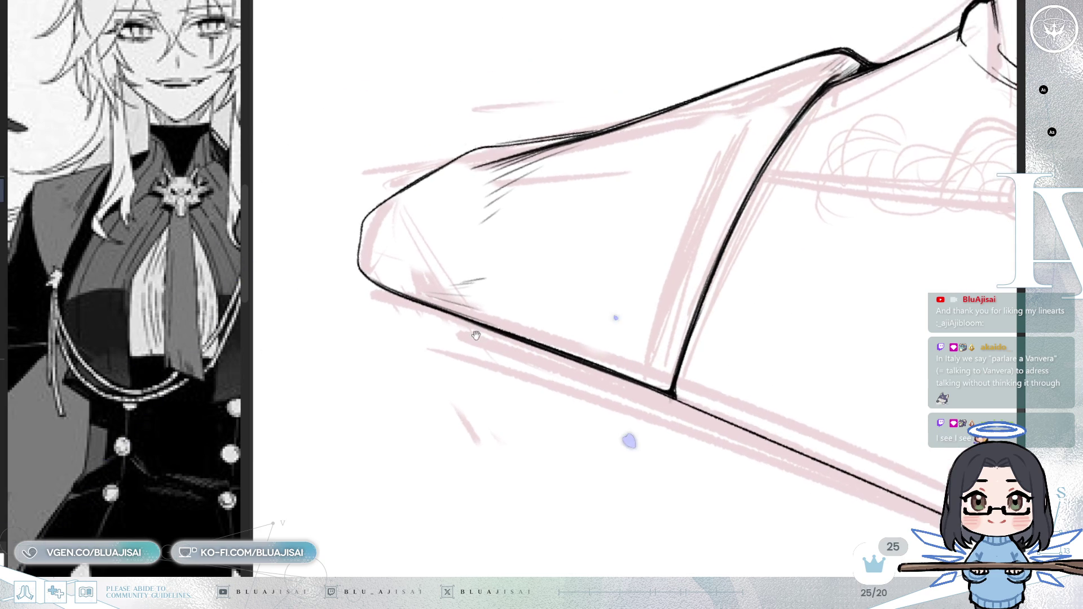
- Angle the view to the shoulder flap and hatch its upper outline near the pointed tip
{"action": "key", "text": "End"}
{"action": "key", "text": "End"}
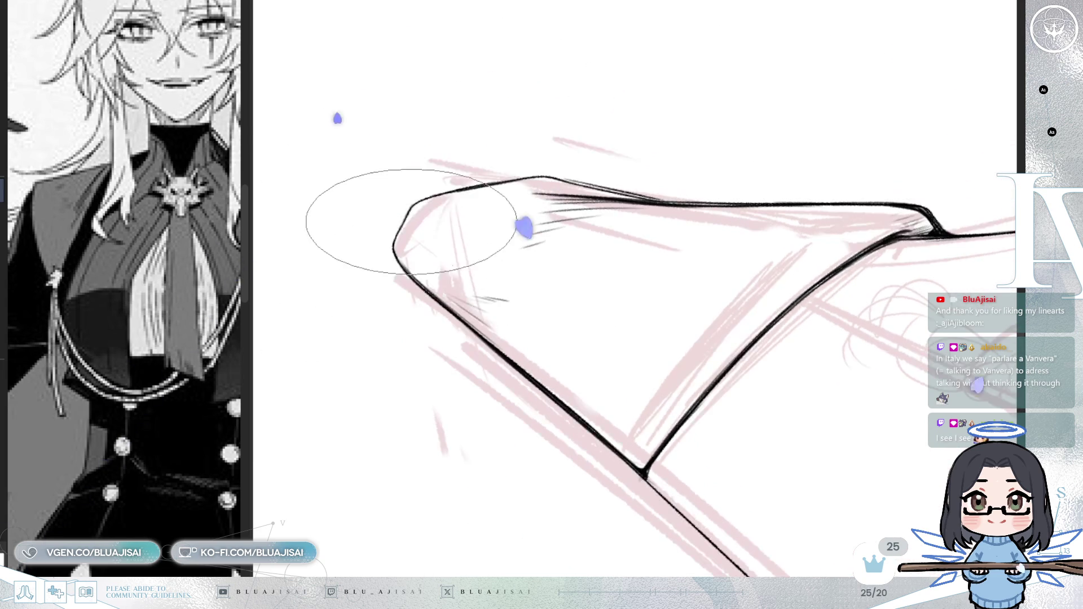
{"action": "key", "text": "End"}
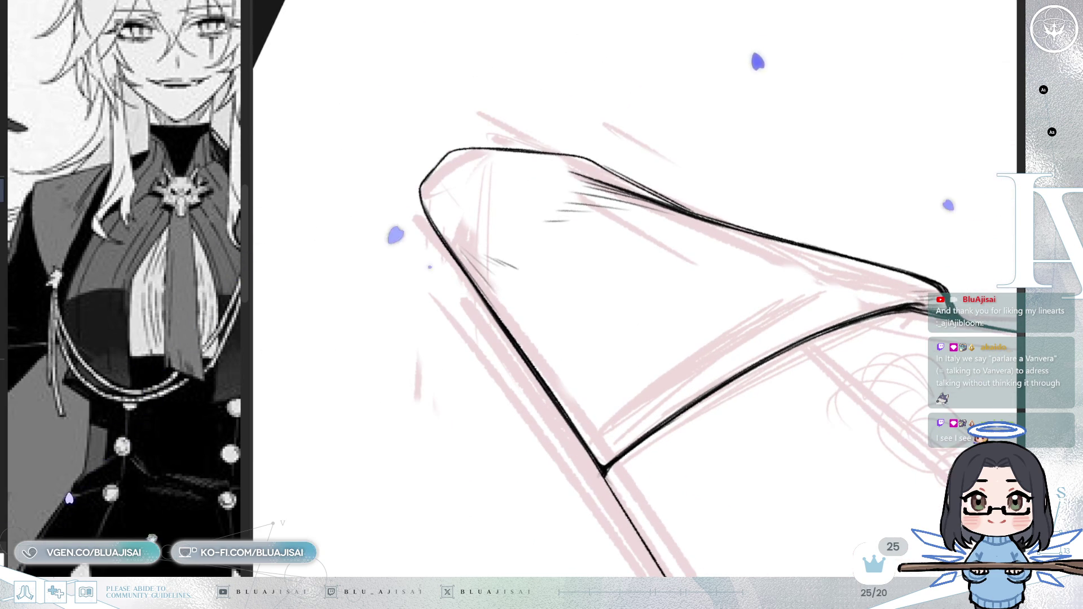
{"action": "left_click_drag", "start_coordinate": [493, 212], "coordinate": [485, 230]}
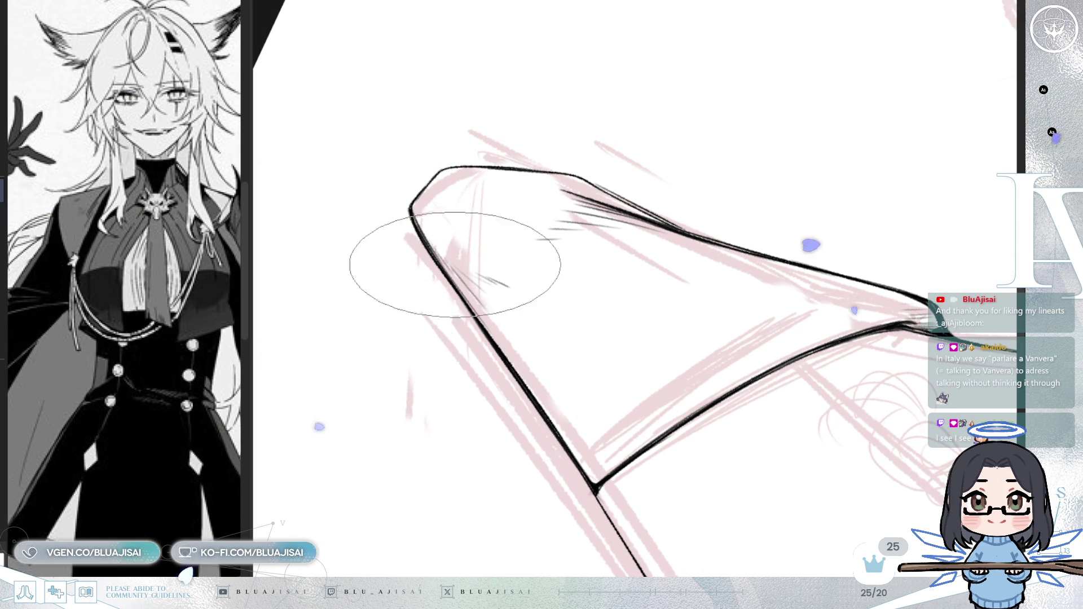
{"action": "key", "text": "minus"}
{"action": "key", "text": "minus"}
{"action": "key", "text": "minus"}
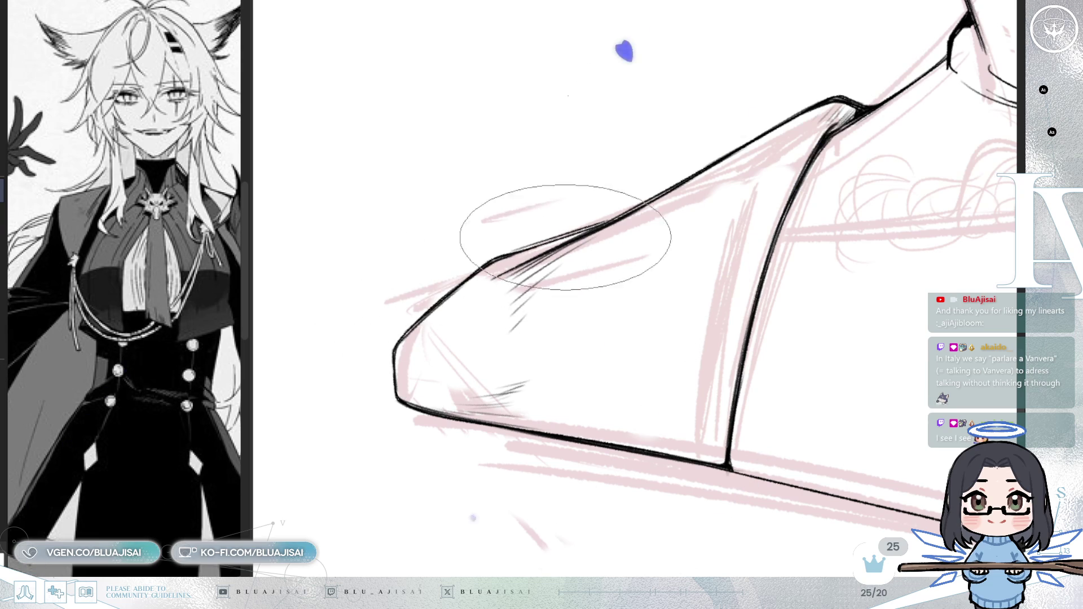
{"action": "key", "text": "minus"}
{"action": "key", "text": "minus"}
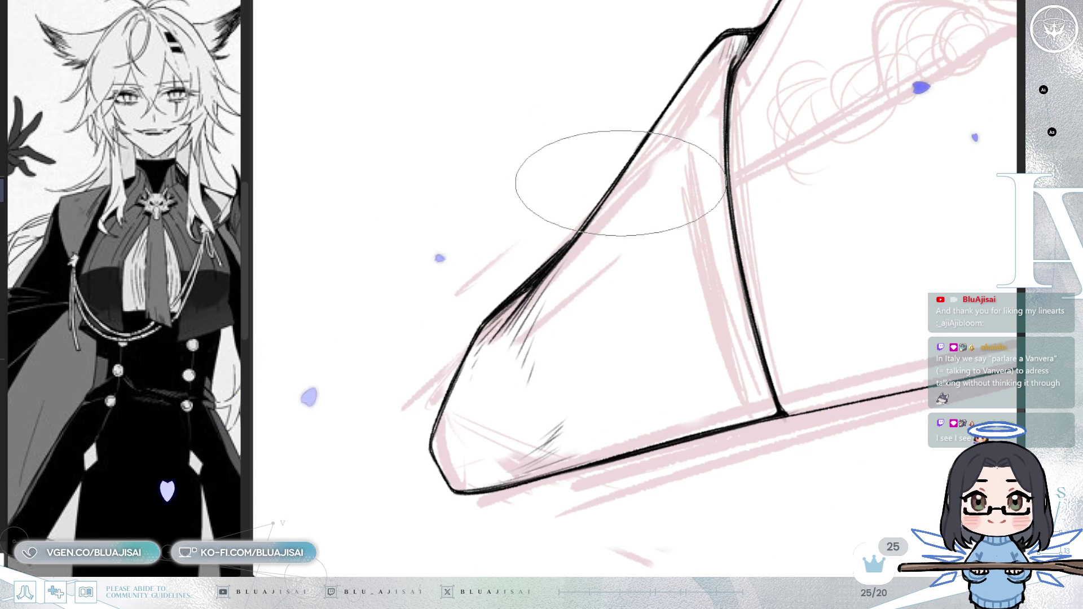
{"action": "left_click_drag", "start_coordinate": [604, 202], "coordinate": [599, 242]}
{"action": "scroll", "coordinate": [599, 251], "scroll_direction": "down", "scroll_amount": 3}
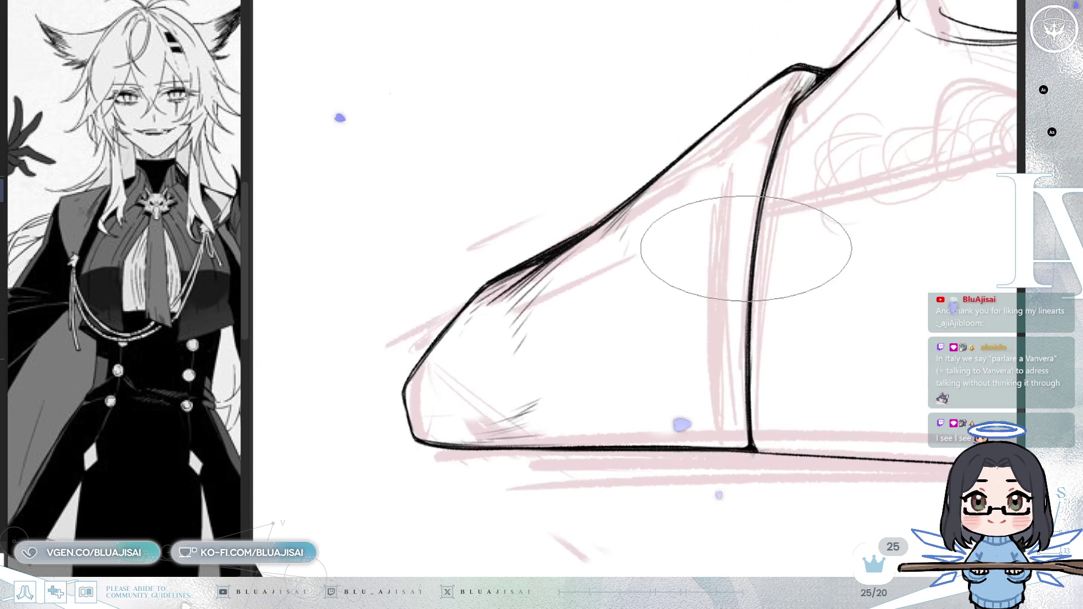
{"action": "scroll", "coordinate": [648, 285], "scroll_direction": "up", "scroll_amount": 2}
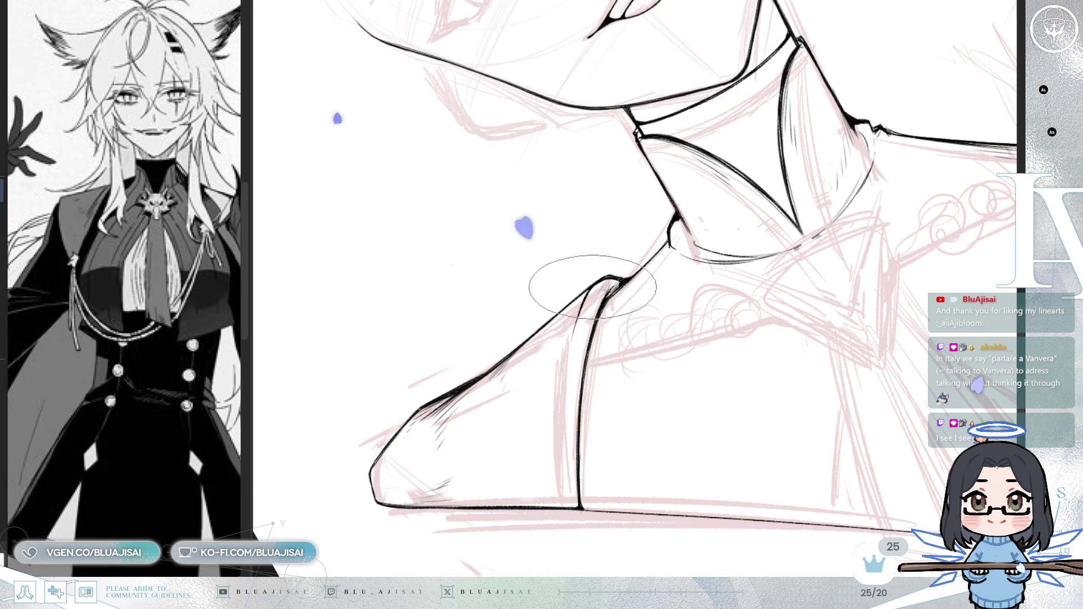
- Switch brush and ink a second line down the shoulder band just below the collar
{"action": "key", "text": "p"}
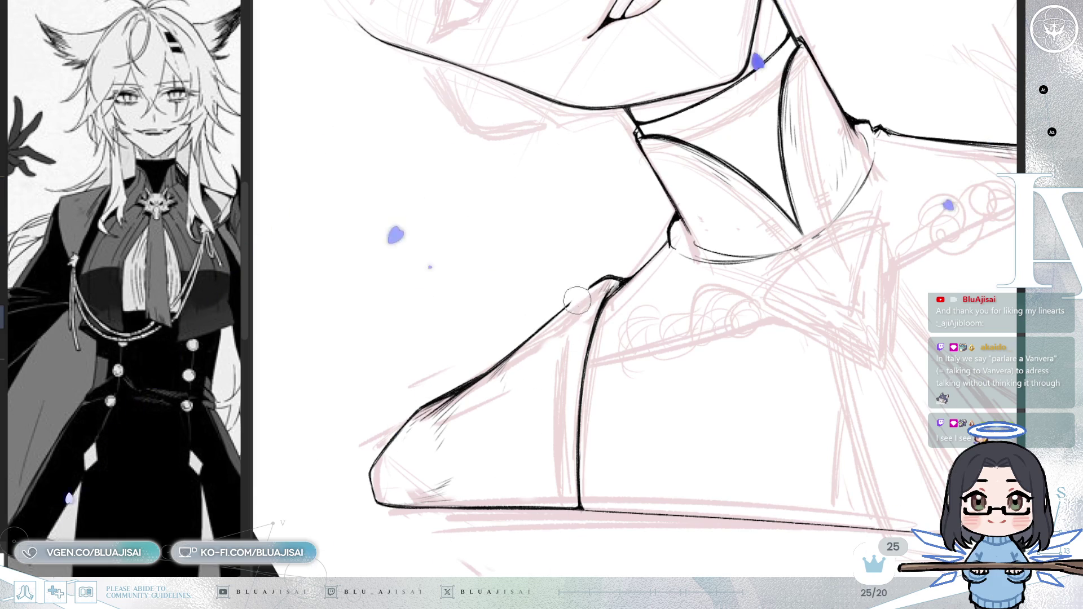
{"action": "left_click_drag", "start_coordinate": [587, 289], "coordinate": [564, 365]}
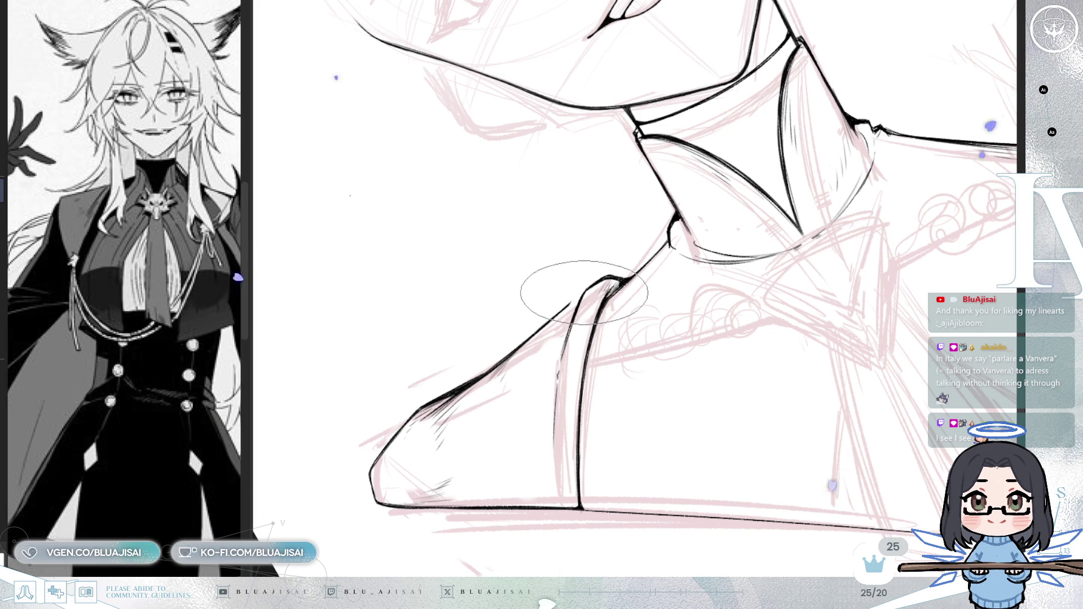
{"action": "scroll", "coordinate": [586, 288], "scroll_direction": "up", "scroll_amount": 2}
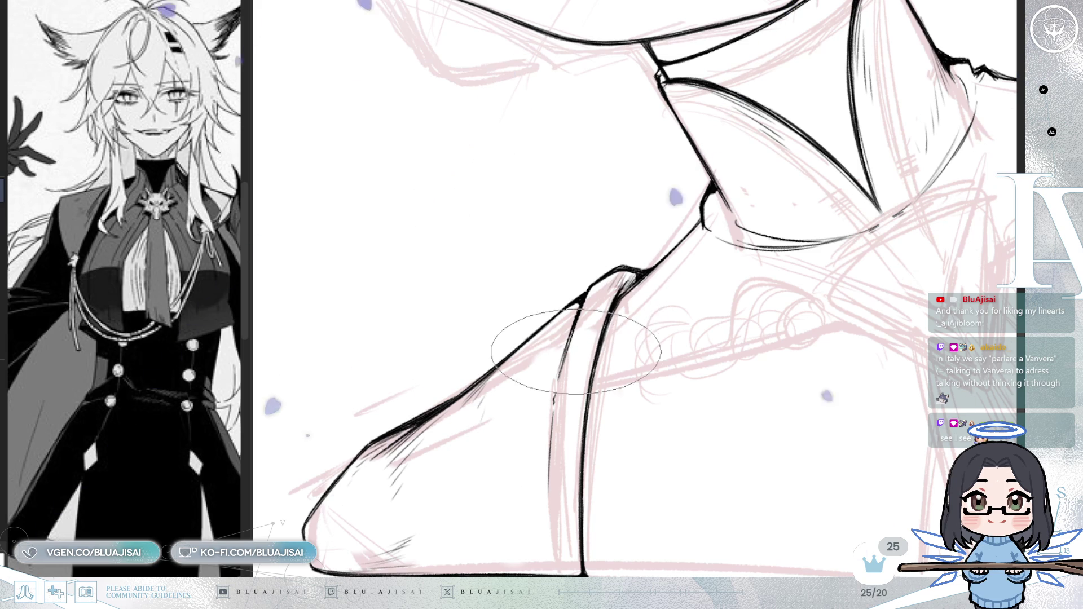
- Zoom out to review the whole canvas and reset the view rotation to upright
{"action": "left_click_drag", "start_coordinate": [577, 412], "coordinate": [532, 339]}
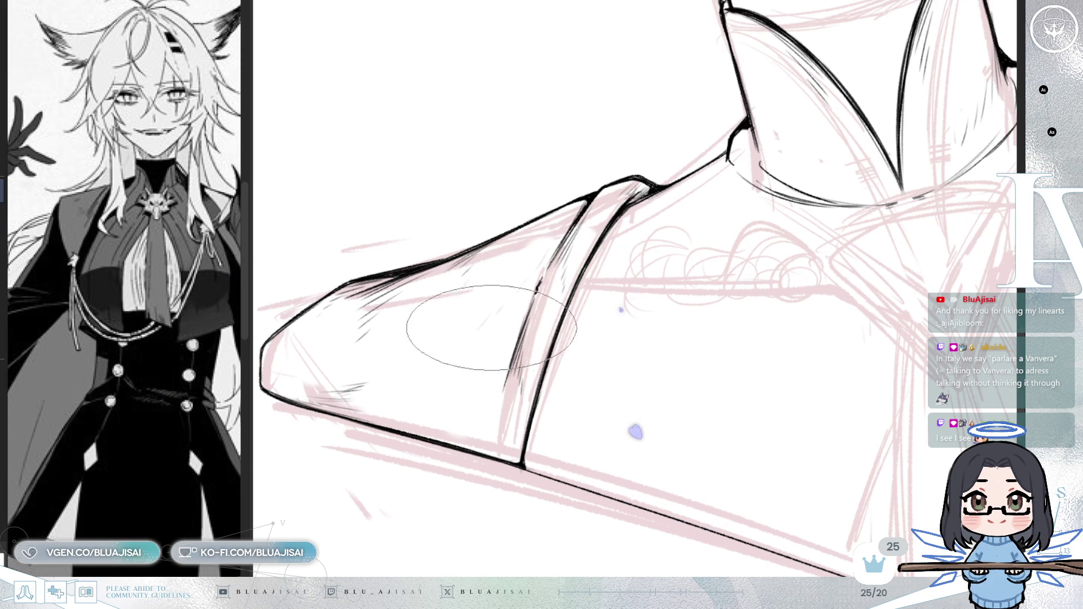
{"action": "scroll", "coordinate": [479, 334], "scroll_direction": "down", "scroll_amount": 3}
{"action": "scroll", "coordinate": [576, 293], "scroll_direction": "up", "scroll_amount": 4}
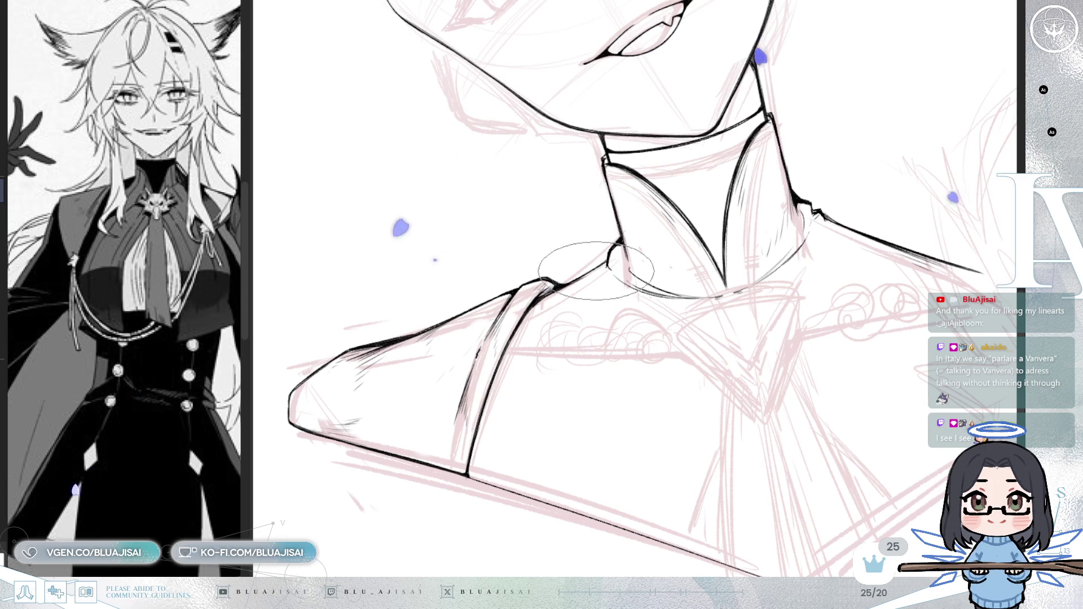
{"action": "scroll", "coordinate": [631, 258], "scroll_direction": "down", "scroll_amount": 3}
{"action": "scroll", "coordinate": [805, 188], "scroll_direction": "up", "scroll_amount": 3}
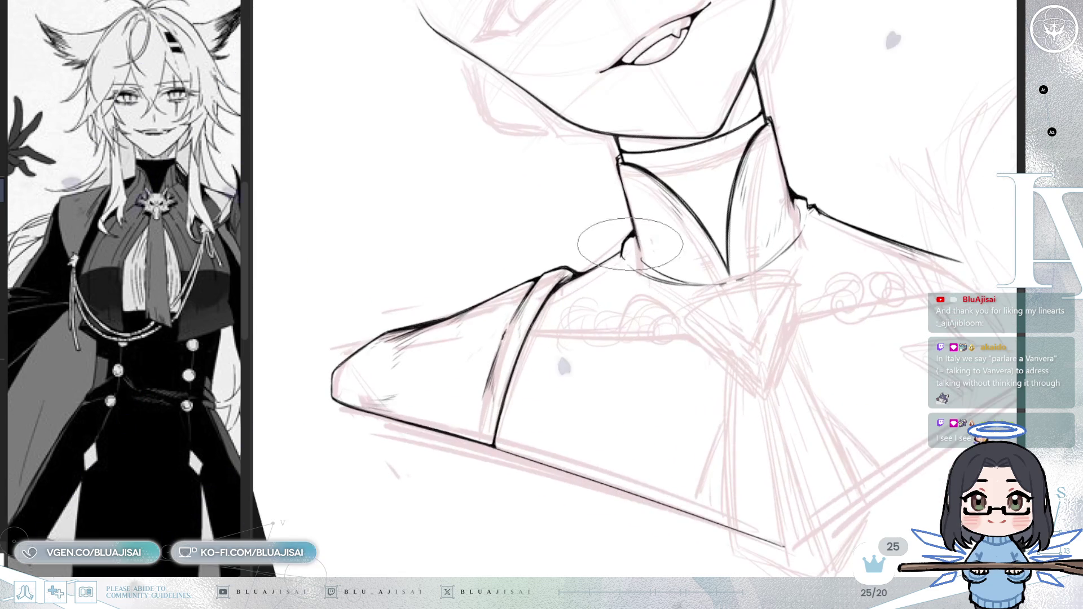
{"action": "scroll", "coordinate": [611, 259], "scroll_direction": "up", "scroll_amount": 2}
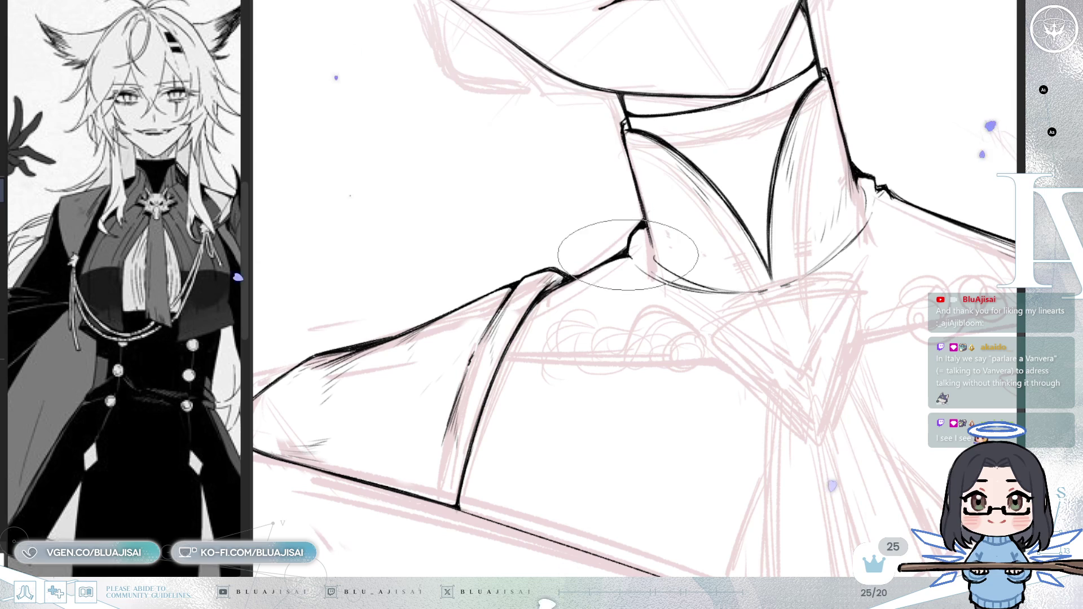
{"action": "scroll", "coordinate": [643, 244], "scroll_direction": "down", "scroll_amount": 6}
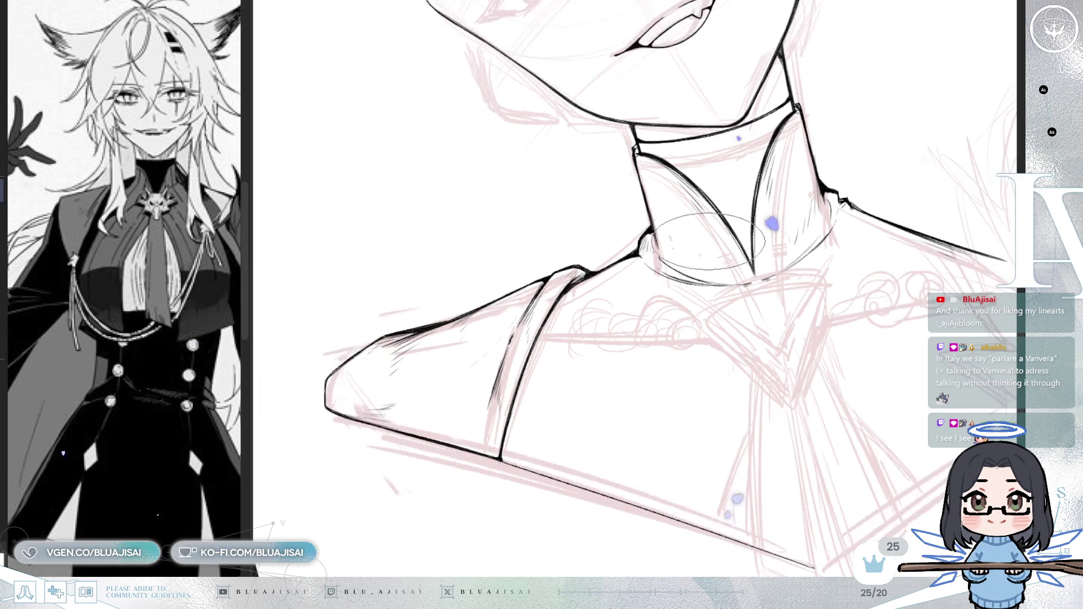
{"action": "left_click_drag", "start_coordinate": [705, 186], "coordinate": [761, 289]}
{"action": "key", "text": "Home"}
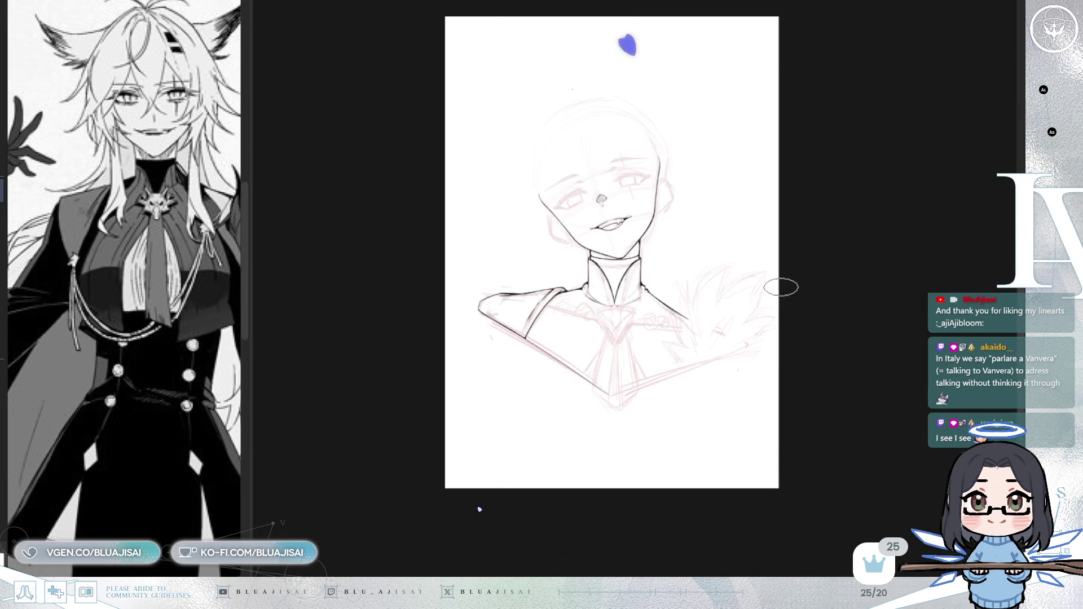
- Ink the long lower shoulder edge toward the fur mantle in one clean stroke, then slide the reference image aside
{"action": "key", "text": "Insert"}
{"action": "key", "text": "Insert"}
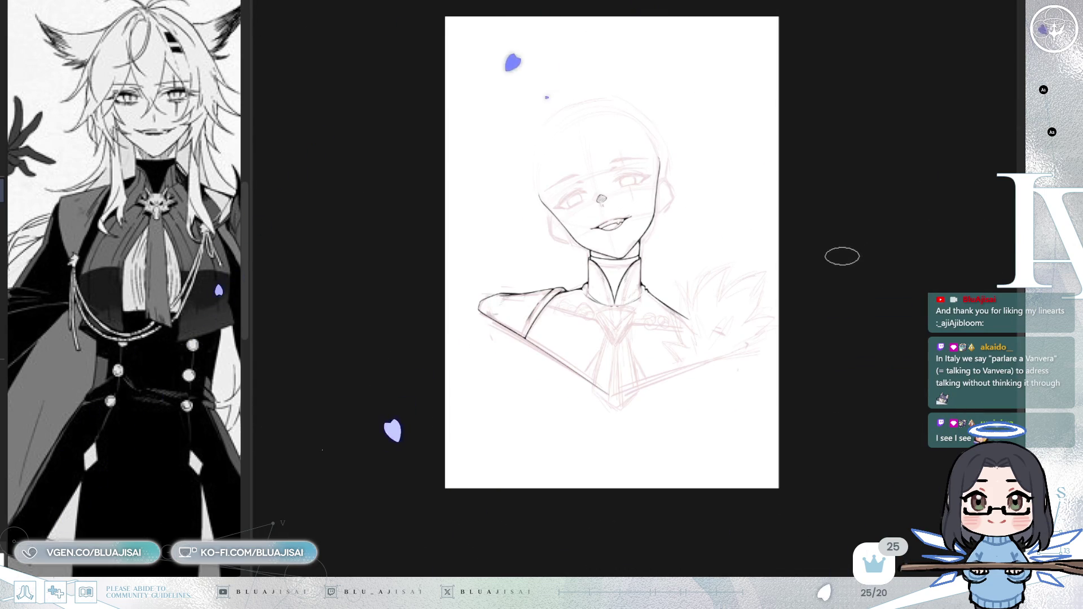
{"action": "scroll", "coordinate": [818, 271], "scroll_direction": "up", "scroll_amount": 3}
{"action": "scroll", "coordinate": [591, 418], "scroll_direction": "up", "scroll_amount": 1}
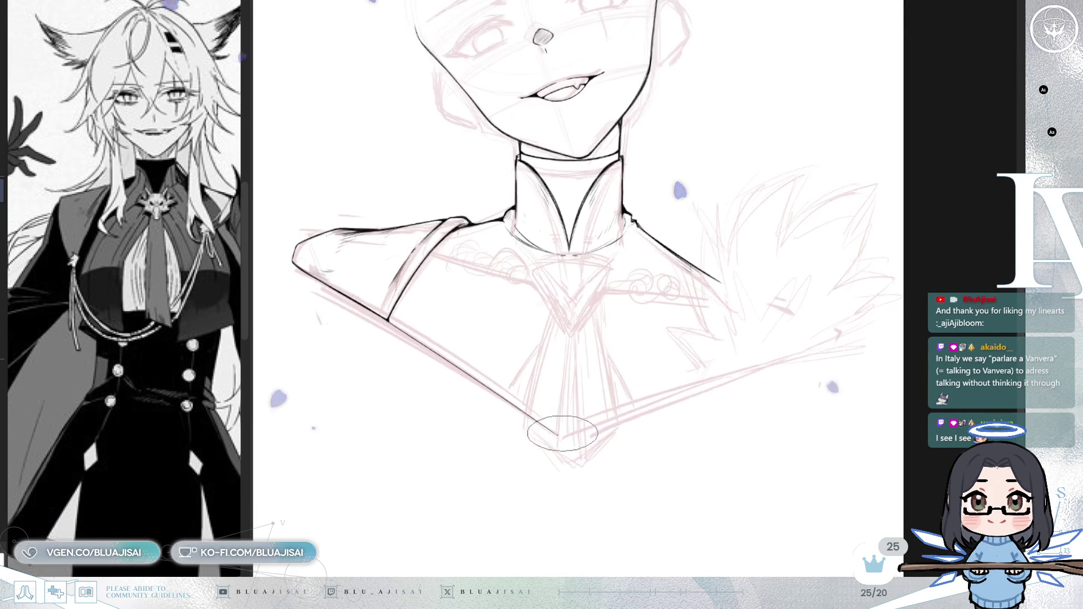
{"action": "scroll", "coordinate": [567, 435], "scroll_direction": "up", "scroll_amount": 1}
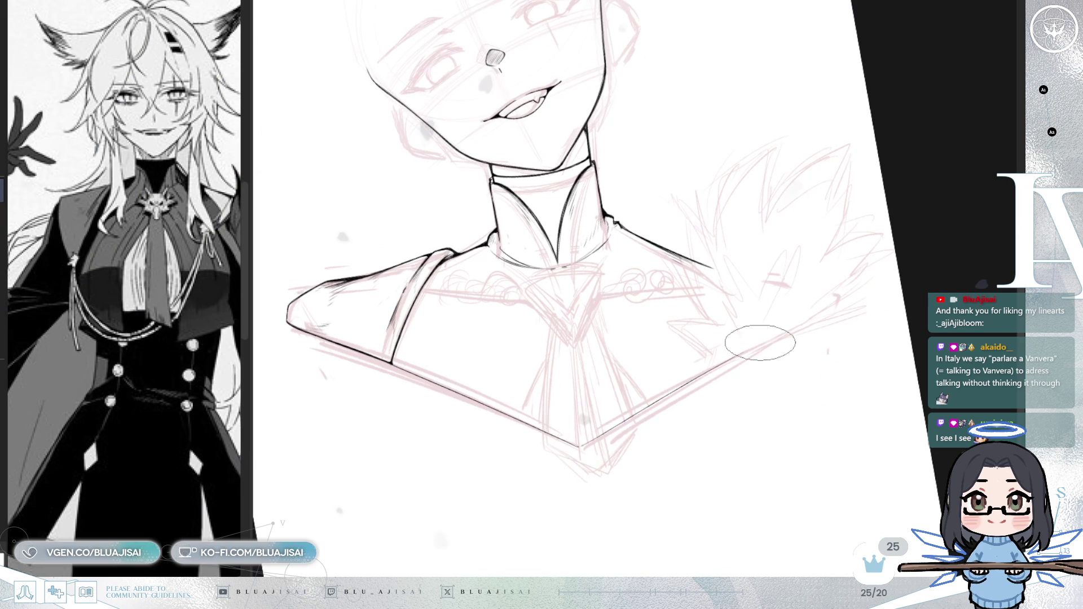
{"action": "left_click_drag", "start_coordinate": [587, 442], "coordinate": [812, 316]}
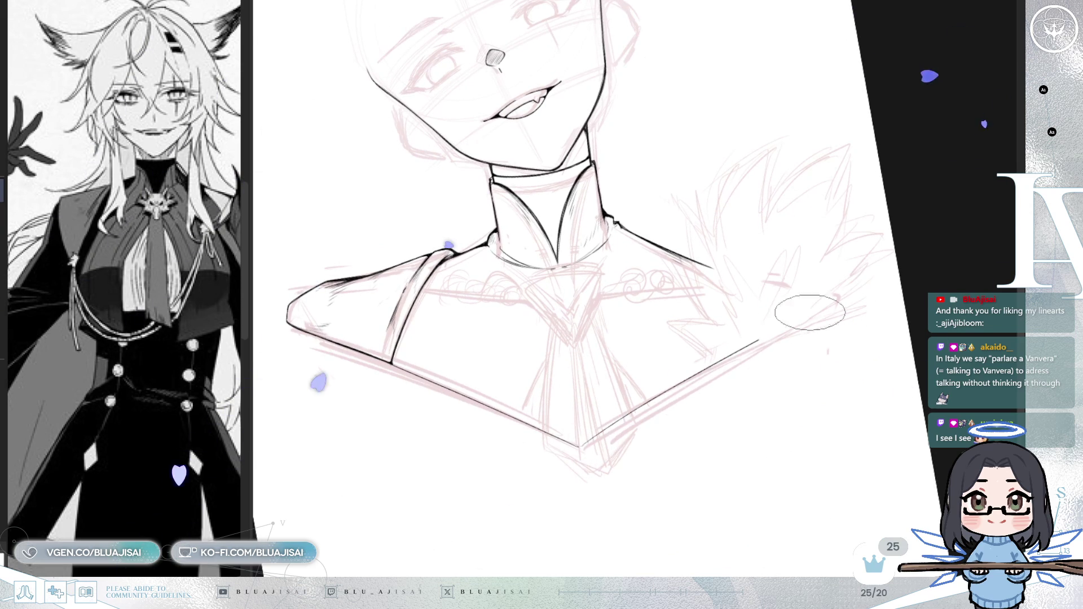
{"action": "key", "text": "ctrl+z"}
{"action": "left_click_drag", "start_coordinate": [581, 442], "coordinate": [815, 310]}
{"action": "key", "text": "ctrl+z"}
{"action": "left_click_drag", "start_coordinate": [583, 445], "coordinate": [817, 312]}
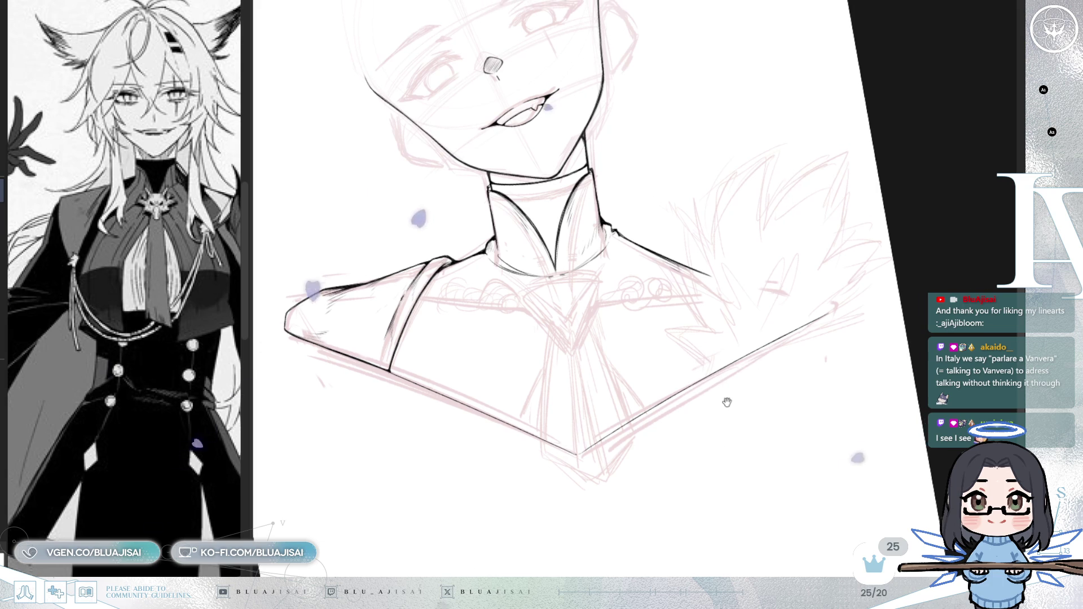
{"action": "left_click_drag", "start_coordinate": [184, 496], "coordinate": [85, 497]}
{"action": "mouse_move", "coordinate": [718, 346]}
{"action": "left_mouse_down"}
{"action": "mouse_move", "coordinate": [814, 305]}
{"action": "mouse_move", "coordinate": [798, 312]}
{"action": "left_mouse_up"}
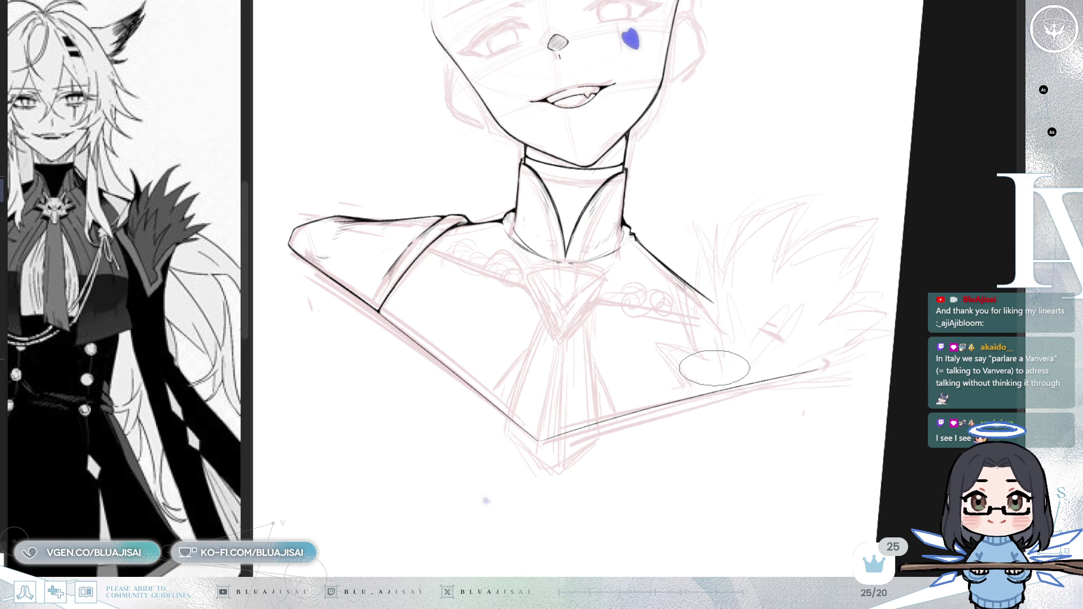
- Ink curved fur strokes at the mantle base and jagged tufts along its lower edge
{"action": "scroll", "coordinate": [714, 368], "scroll_direction": "up", "scroll_amount": 4}
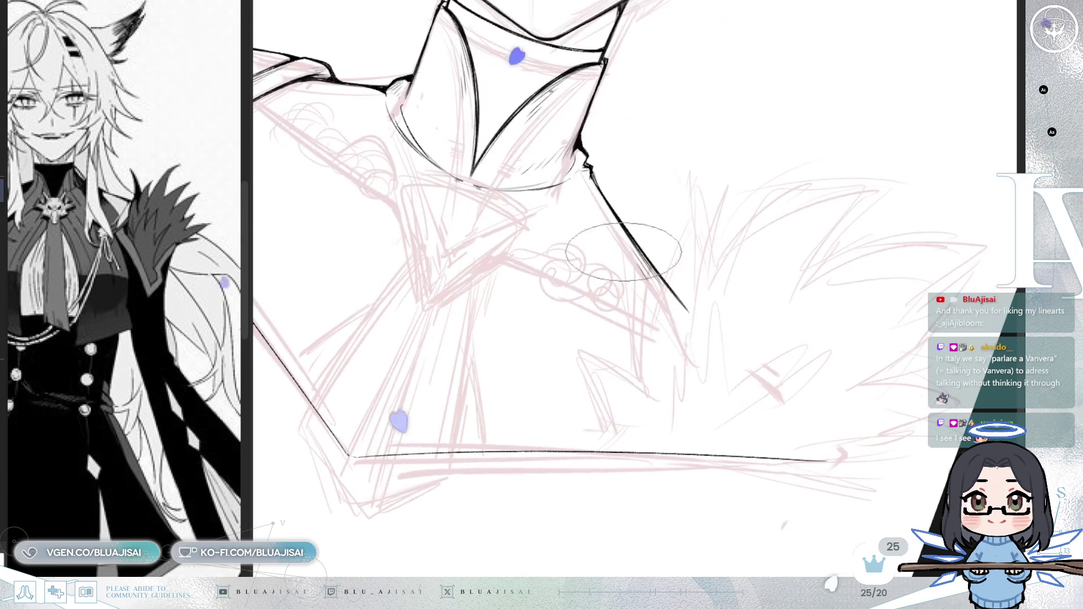
{"action": "mouse_move", "coordinate": [701, 387]}
{"action": "left_mouse_down"}
{"action": "mouse_move", "coordinate": [761, 356]}
{"action": "mouse_move", "coordinate": [720, 357]}
{"action": "left_mouse_up"}
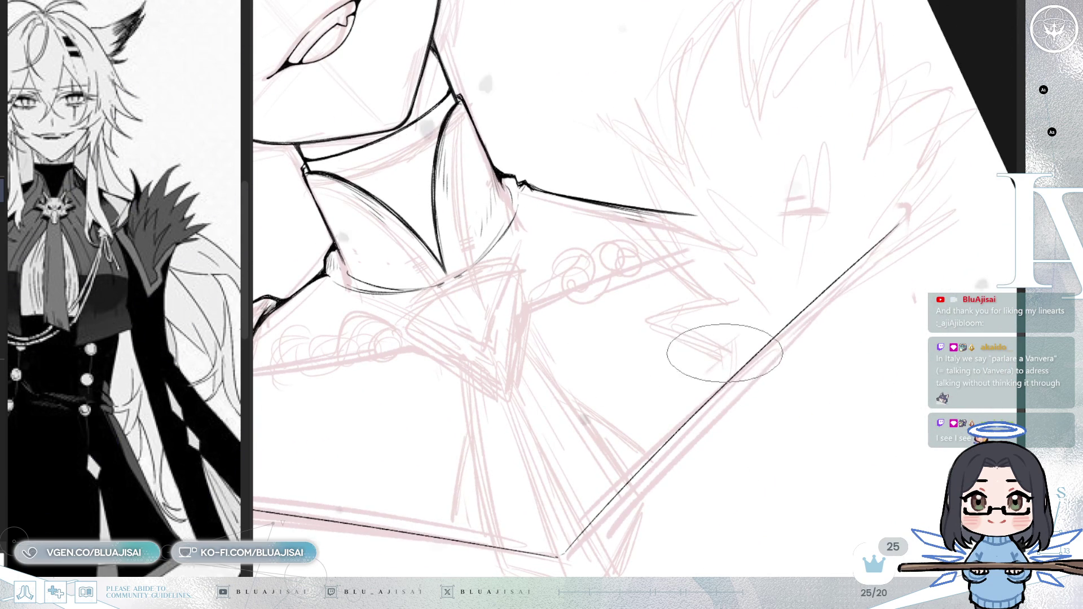
{"action": "left_click_drag", "start_coordinate": [695, 412], "coordinate": [732, 352]}
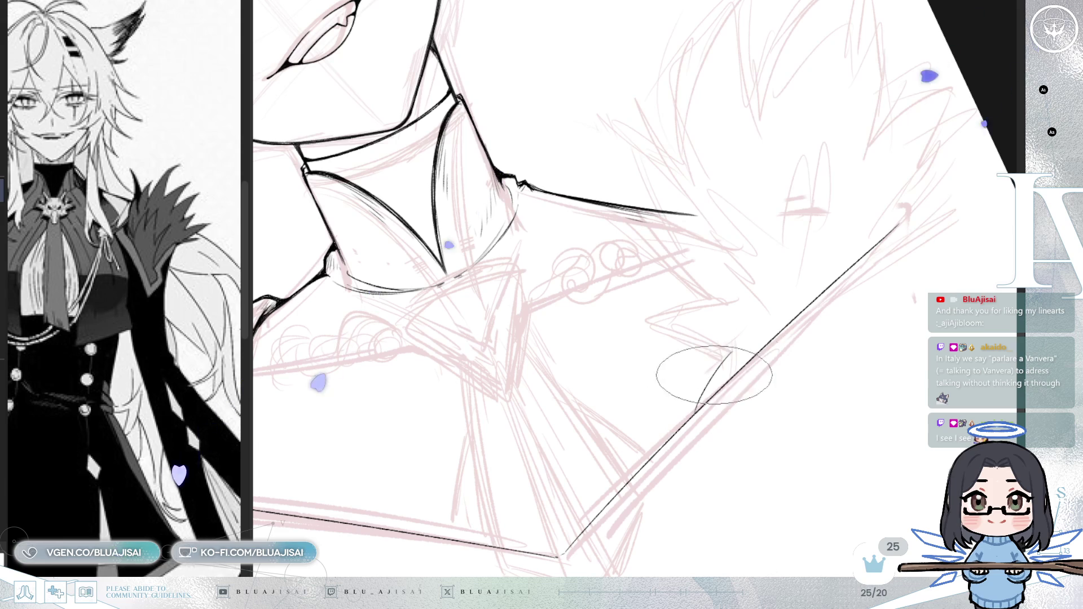
{"action": "left_click_drag", "start_coordinate": [700, 398], "coordinate": [730, 353]}
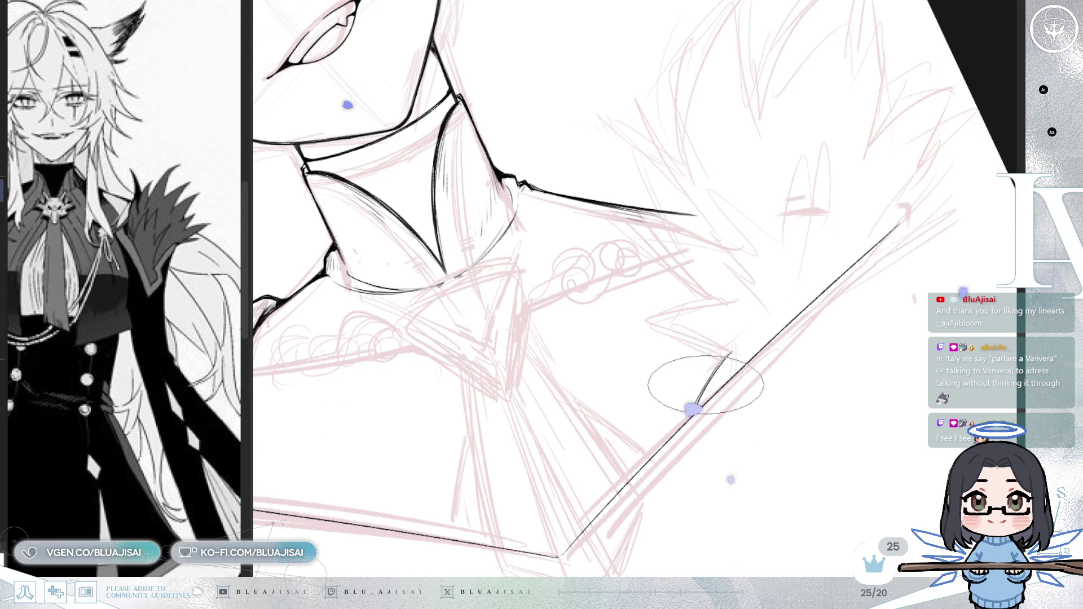
{"action": "mouse_move", "coordinate": [704, 389]}
{"action": "left_mouse_down"}
{"action": "mouse_move", "coordinate": [713, 351]}
{"action": "mouse_move", "coordinate": [580, 374]}
{"action": "mouse_move", "coordinate": [637, 336]}
{"action": "left_mouse_up"}
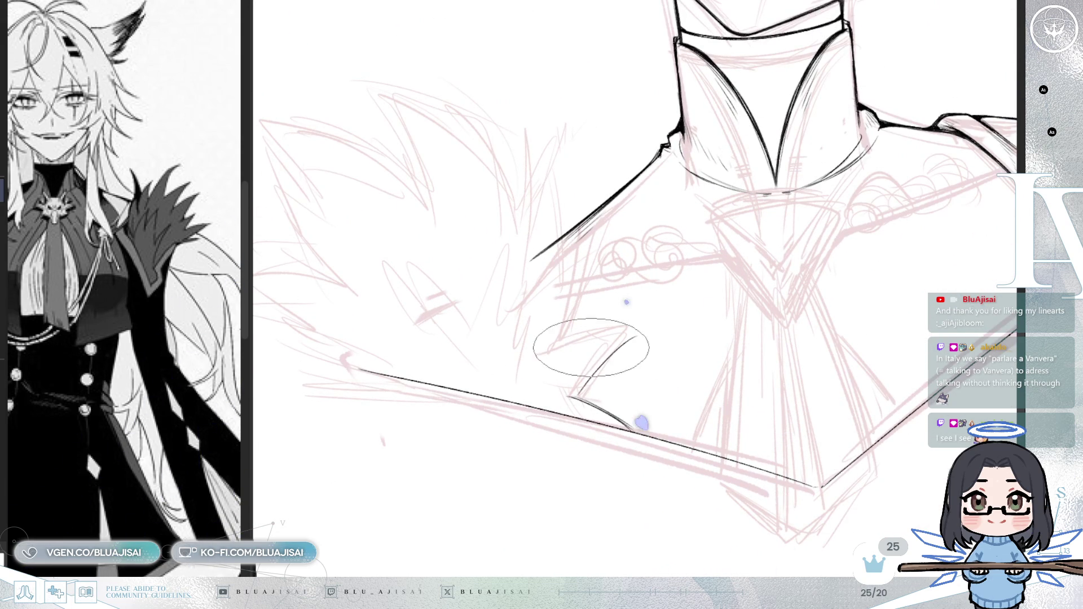
{"action": "mouse_move", "coordinate": [649, 333]}
{"action": "left_mouse_down"}
{"action": "mouse_move", "coordinate": [569, 353]}
{"action": "mouse_move", "coordinate": [550, 340]}
{"action": "left_mouse_up"}
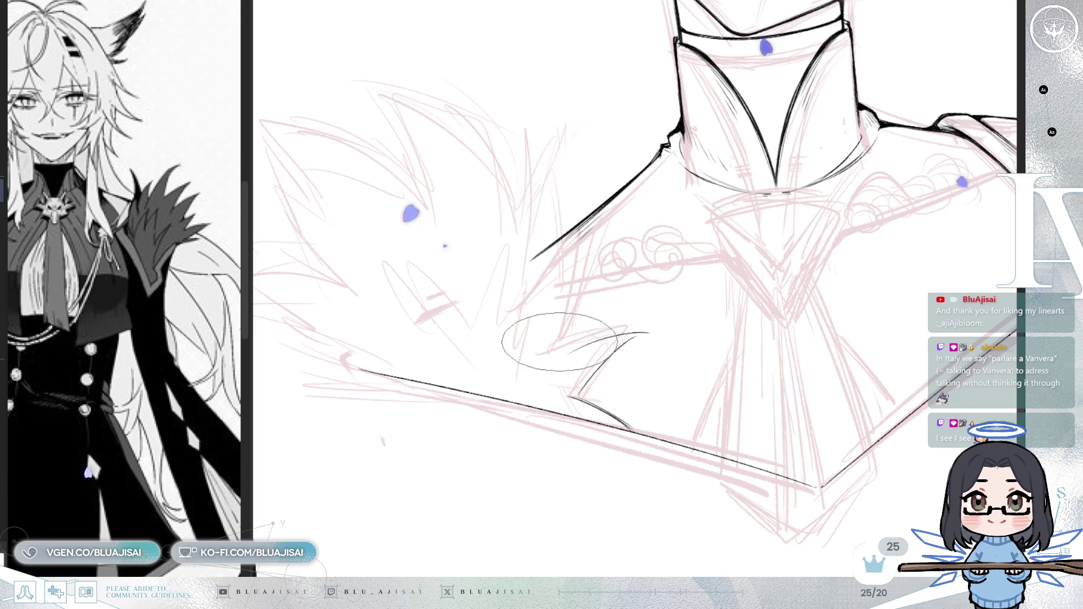
{"action": "left_click_drag", "start_coordinate": [564, 341], "coordinate": [620, 330]}
- With the canvas rotated clockwise, ink rising fur spikes and pointed fur blades on the mantle
{"action": "key", "text": "End"}
{"action": "key", "text": "End"}
{"action": "key", "text": "End"}
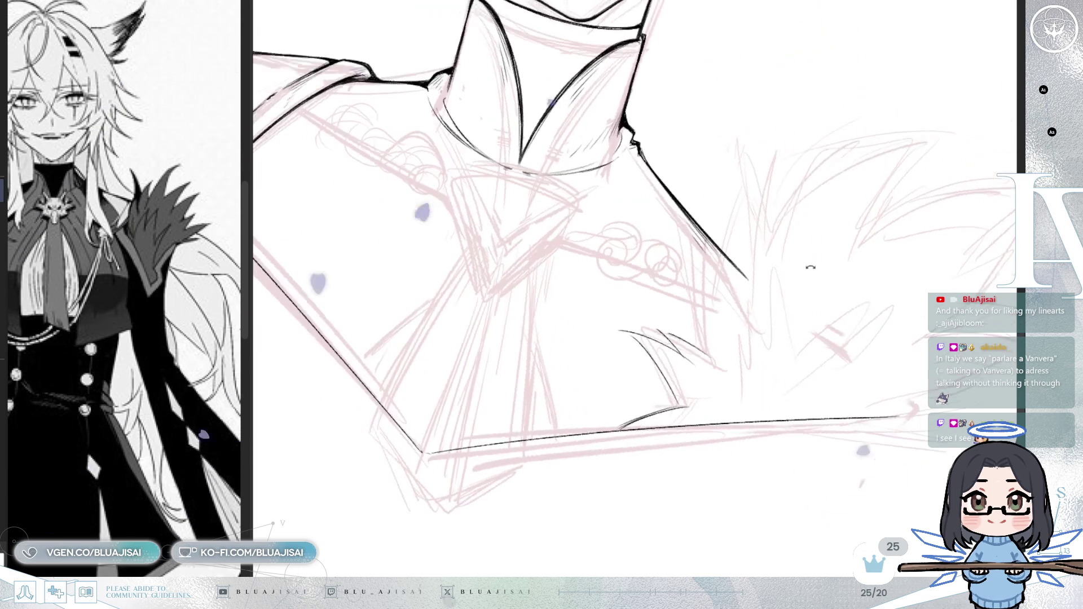
{"action": "left_click_drag", "start_coordinate": [683, 376], "coordinate": [708, 289]}
{"action": "left_click_drag", "start_coordinate": [699, 348], "coordinate": [707, 308]}
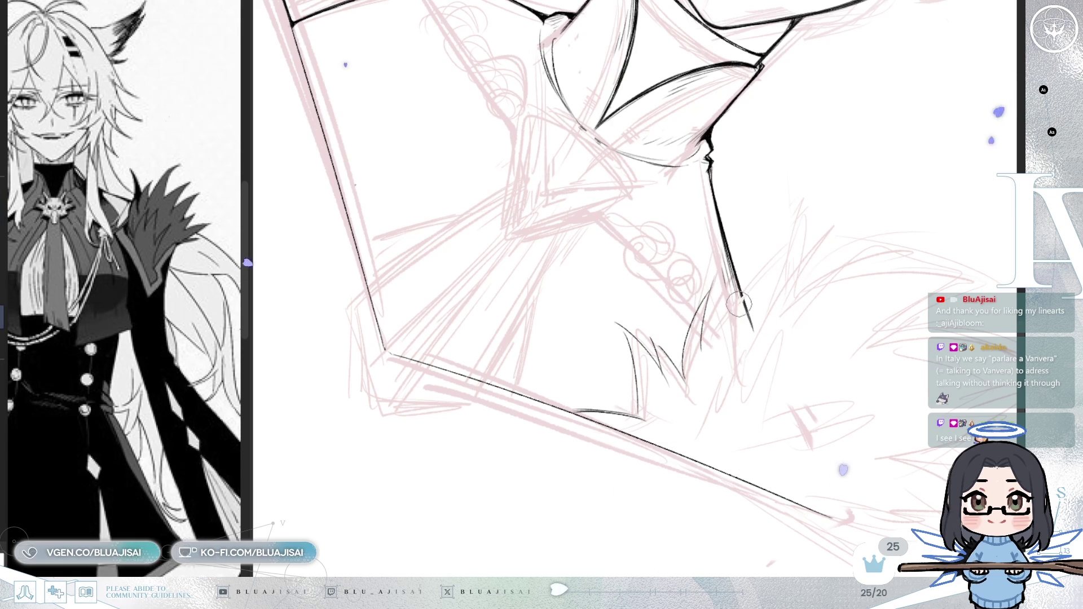
{"action": "left_click_drag", "start_coordinate": [701, 345], "coordinate": [777, 265]}
{"action": "left_click_drag", "start_coordinate": [778, 215], "coordinate": [792, 297]}
{"action": "left_click_drag", "start_coordinate": [838, 222], "coordinate": [797, 299]}
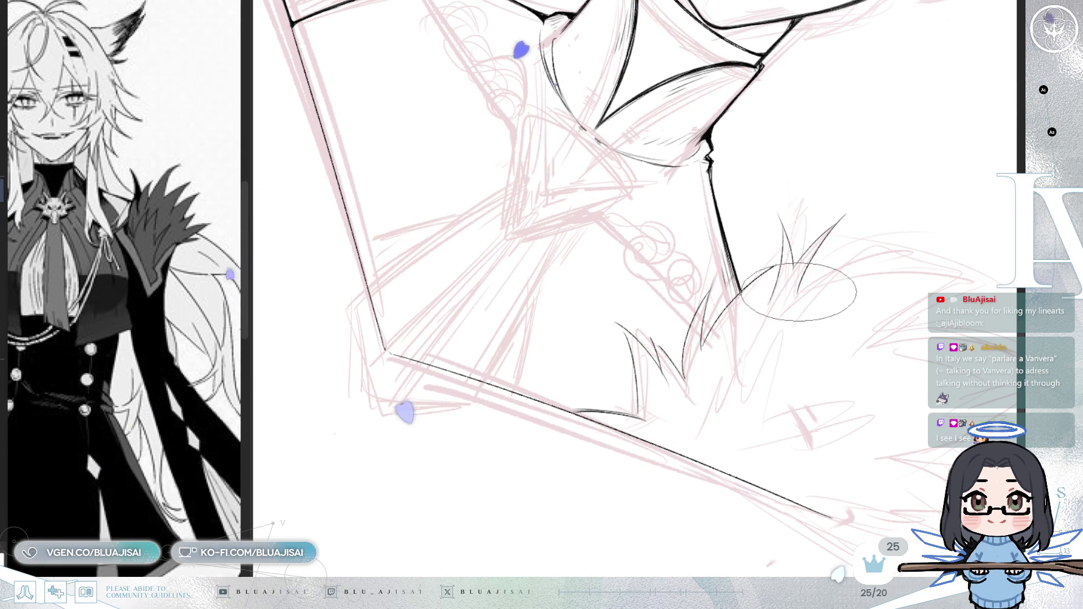
- Add a long curved fur spike with a short stroke beside it, then mirror the canvas to check
{"action": "key", "text": "minus"}
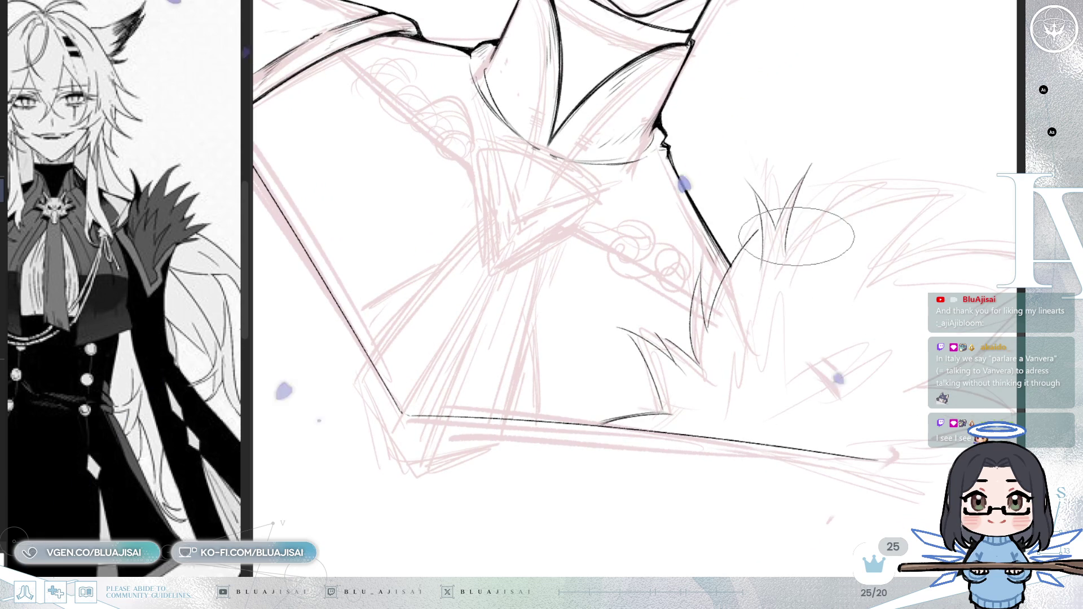
{"action": "left_click_drag", "start_coordinate": [789, 225], "coordinate": [876, 183]}
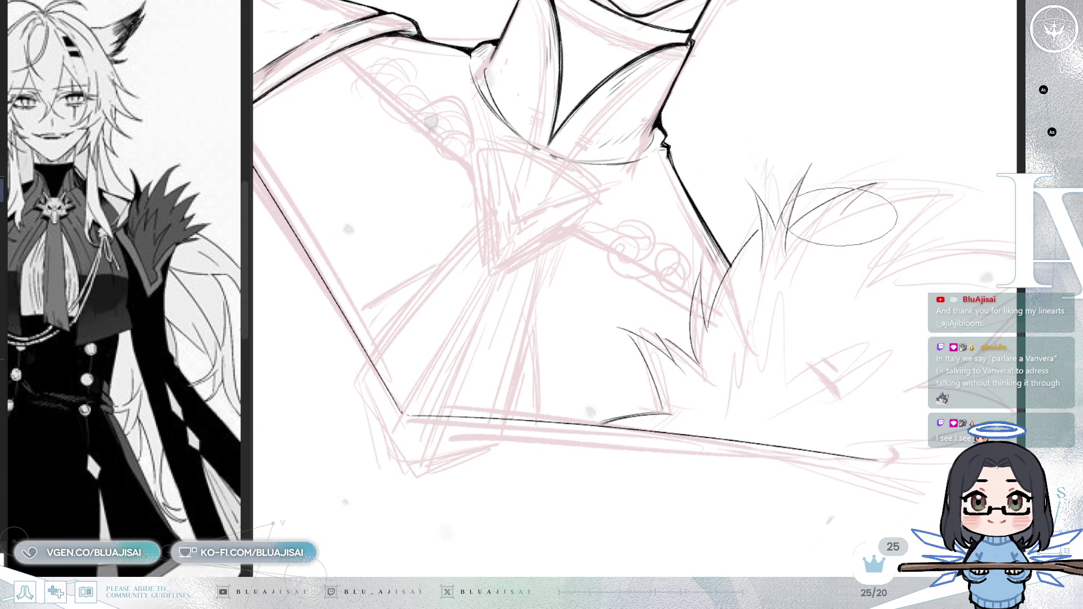
{"action": "mouse_move", "coordinate": [839, 213]}
{"action": "left_mouse_down"}
{"action": "mouse_move", "coordinate": [876, 198]}
{"action": "mouse_move", "coordinate": [961, 193]}
{"action": "mouse_move", "coordinate": [879, 255]}
{"action": "left_mouse_up"}
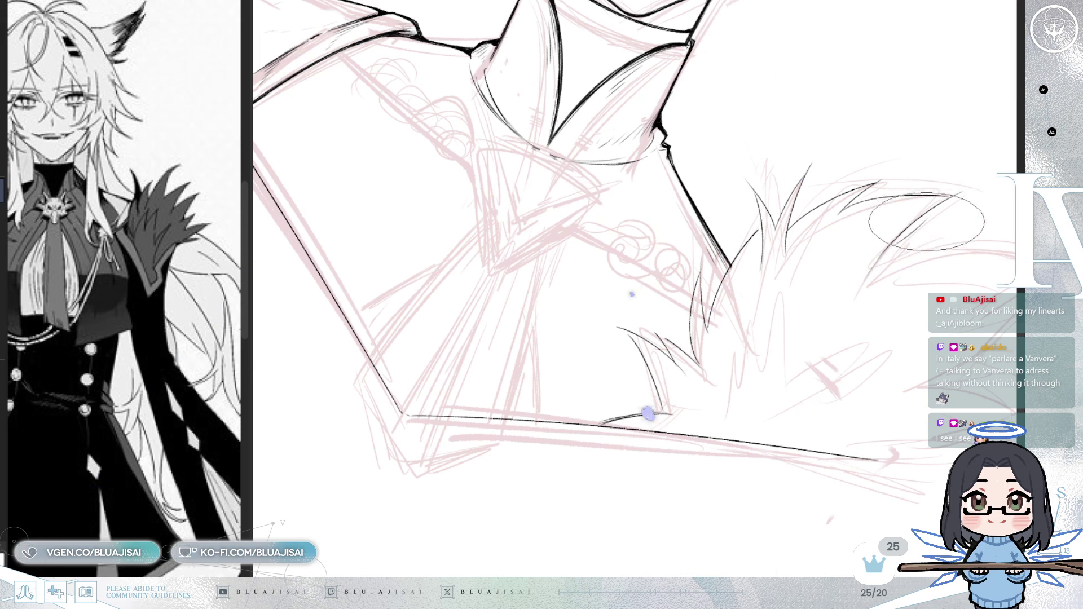
{"action": "key", "text": "h"}
{"action": "left_click_drag", "start_coordinate": [833, 265], "coordinate": [909, 259]}
{"action": "key", "text": "minus"}
{"action": "key", "text": "minus"}
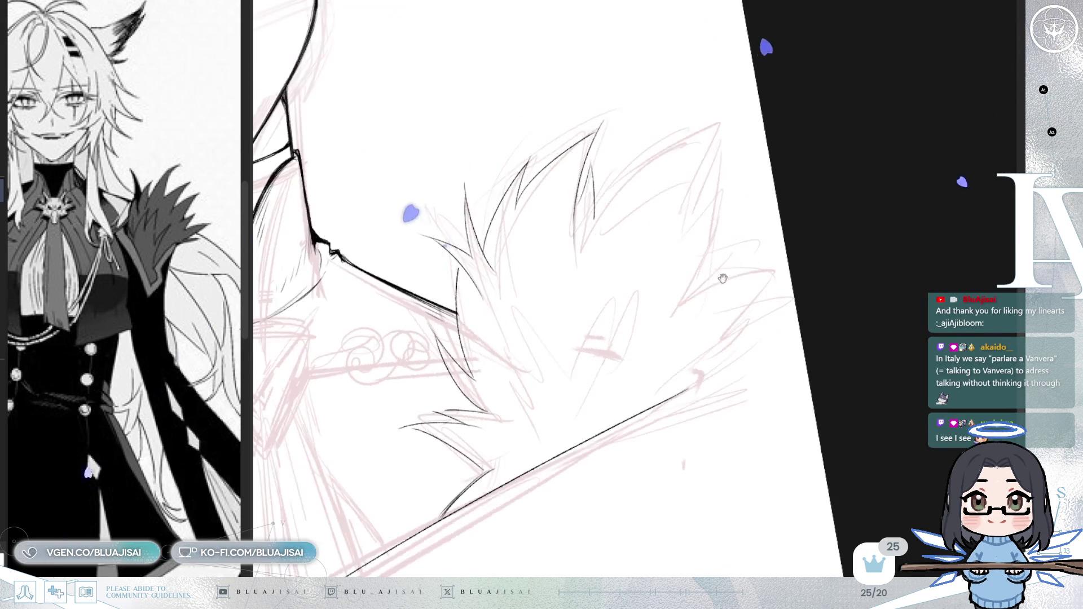
- Ink a hooked fur spike with a short line beneath it on the right-shoulder mantle
{"action": "mouse_move", "coordinate": [629, 282]}
{"action": "left_mouse_down"}
{"action": "mouse_move", "coordinate": [750, 208]}
{"action": "mouse_move", "coordinate": [705, 332]}
{"action": "left_mouse_up"}
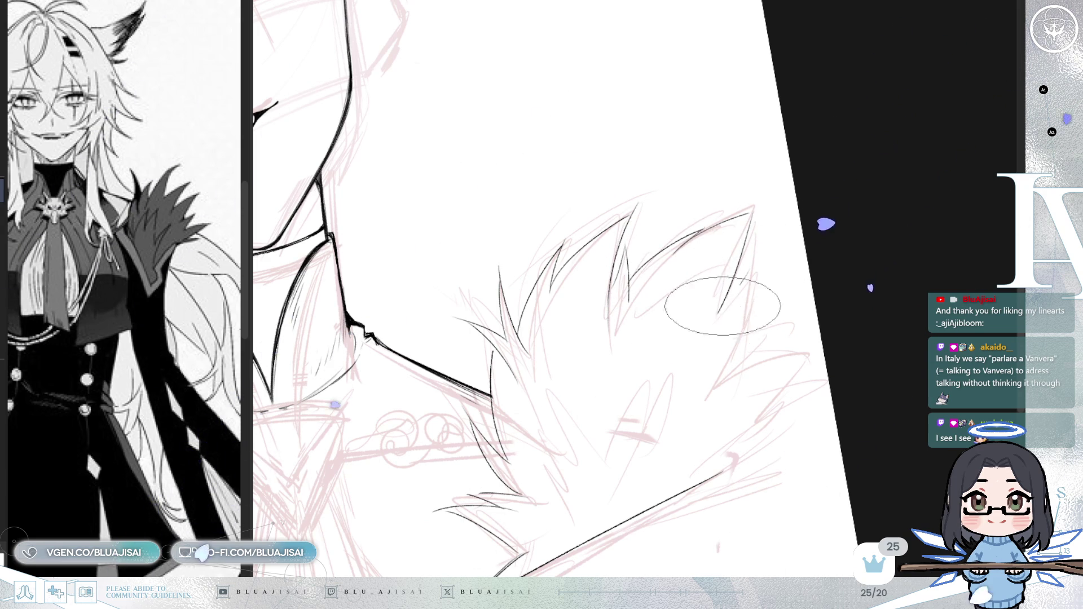
{"action": "mouse_move", "coordinate": [750, 274]}
{"action": "left_mouse_down"}
{"action": "mouse_move", "coordinate": [744, 315]}
{"action": "mouse_move", "coordinate": [753, 307]}
{"action": "left_mouse_up"}
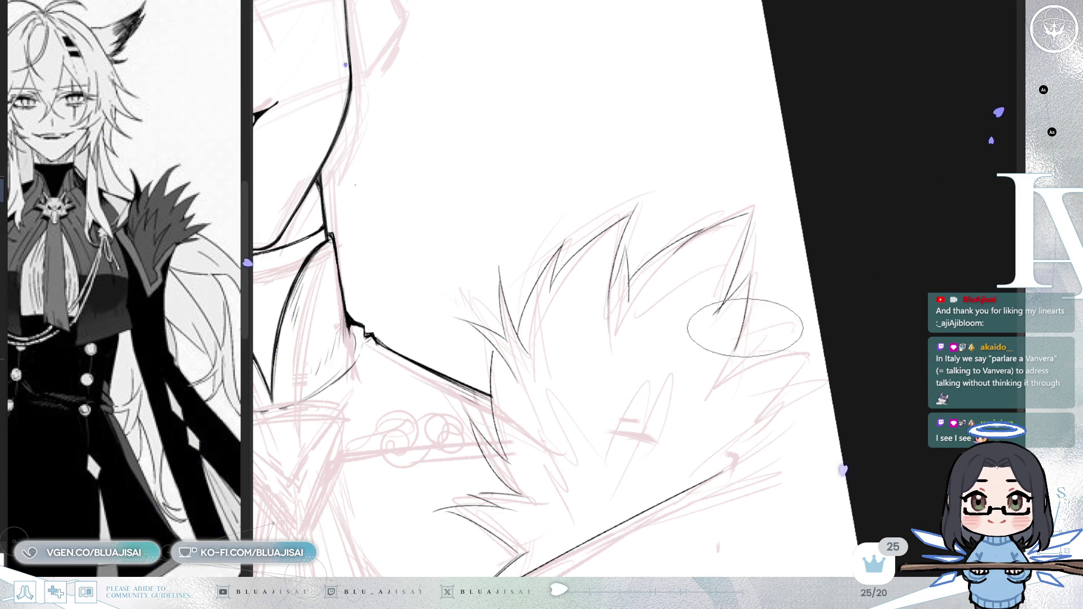
{"action": "mouse_move", "coordinate": [732, 366]}
{"action": "left_mouse_down"}
{"action": "mouse_move", "coordinate": [721, 350]}
{"action": "mouse_move", "coordinate": [726, 387]}
{"action": "mouse_move", "coordinate": [749, 333]}
{"action": "mouse_move", "coordinate": [669, 312]}
{"action": "mouse_move", "coordinate": [643, 350]}
{"action": "mouse_move", "coordinate": [634, 387]}
{"action": "mouse_move", "coordinate": [730, 364]}
{"action": "mouse_move", "coordinate": [716, 404]}
{"action": "left_mouse_up"}
{"action": "mouse_move", "coordinate": [798, 350]}
{"action": "left_mouse_down"}
{"action": "mouse_move", "coordinate": [877, 307]}
{"action": "mouse_move", "coordinate": [866, 320]}
{"action": "mouse_move", "coordinate": [883, 350]}
{"action": "mouse_move", "coordinate": [832, 349]}
{"action": "left_mouse_up"}
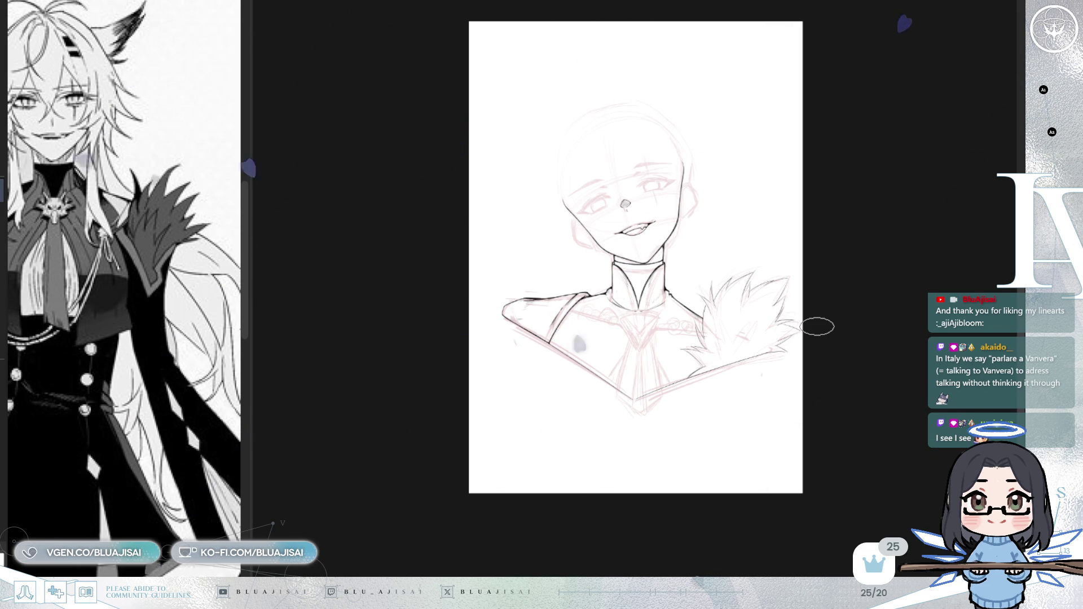
{"action": "key", "text": "h"}
{"action": "key", "text": "Delete"}
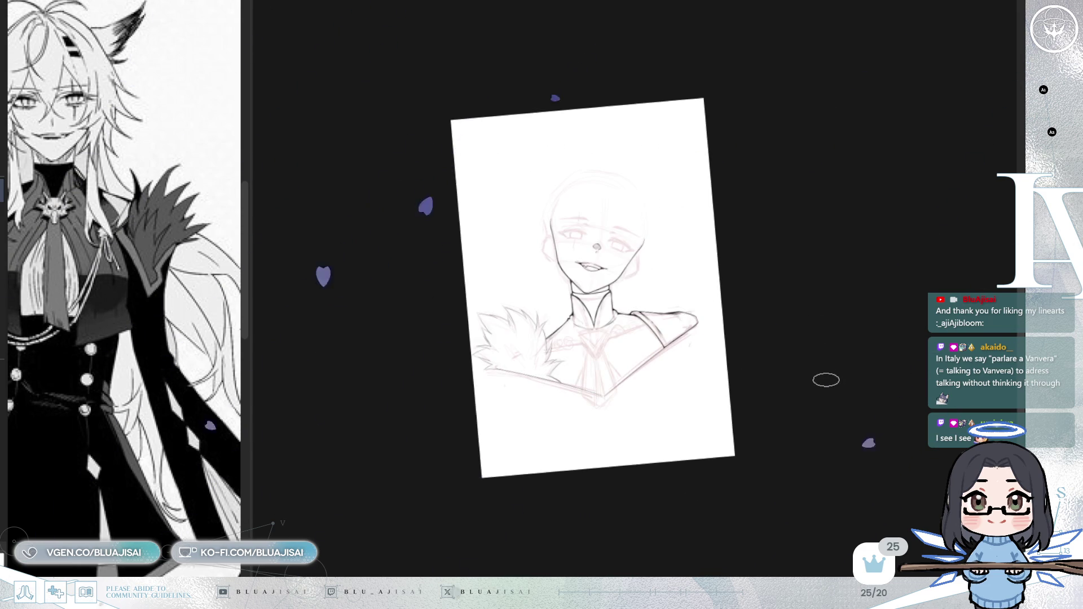
{"action": "key", "text": "ctrl+plus"}
{"action": "key", "text": "Delete"}
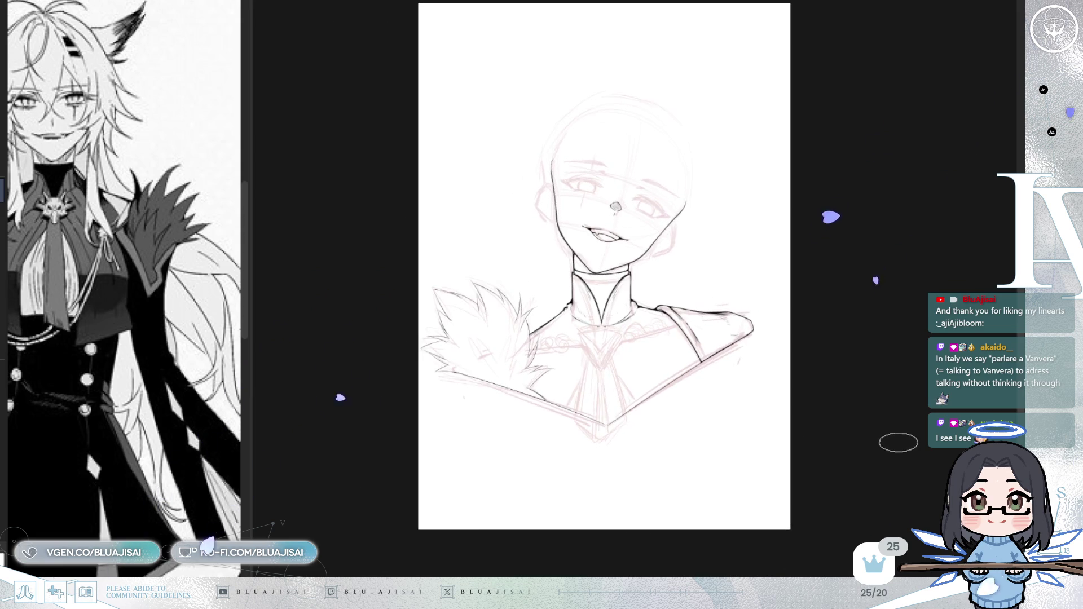
{"action": "key", "text": "h"}
{"action": "left_click_drag", "start_coordinate": [901, 453], "coordinate": [863, 478]}
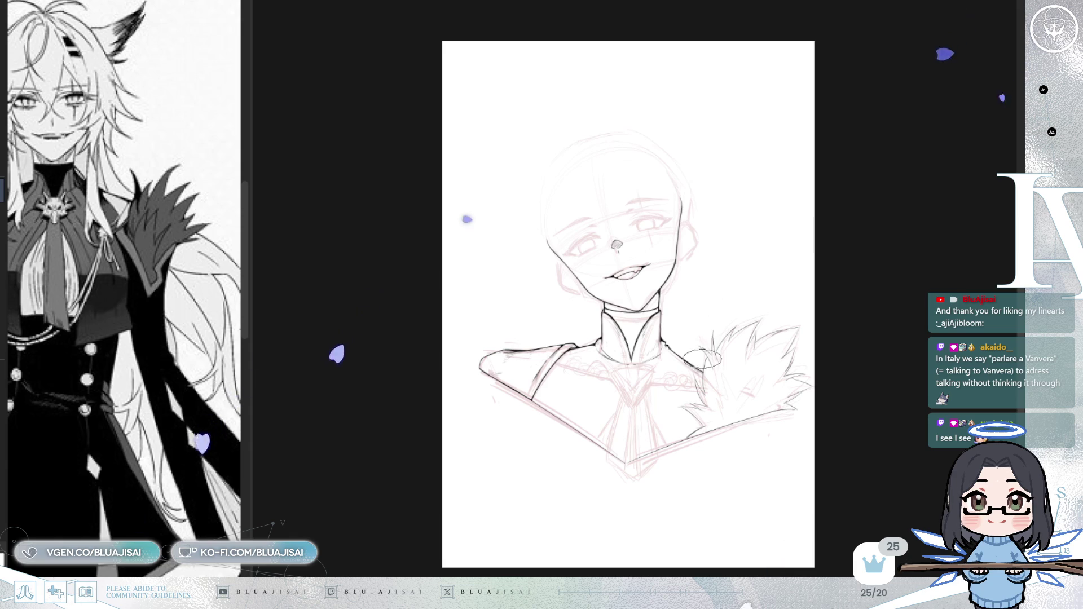
{"action": "scroll", "coordinate": [685, 358], "scroll_direction": "up", "scroll_amount": 5}
{"action": "scroll", "coordinate": [698, 356], "scroll_direction": "up", "scroll_amount": 4}
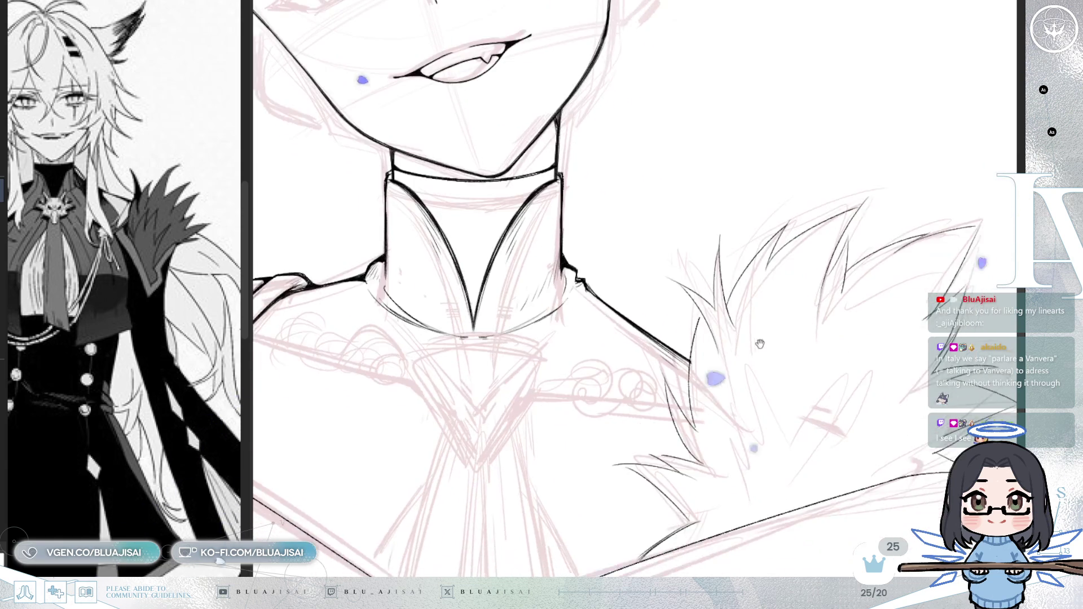
- Draw thin downward fur strands at the V-shaped tip and a flick between the fur tips
{"action": "left_click_drag", "start_coordinate": [694, 404], "coordinate": [702, 263]}
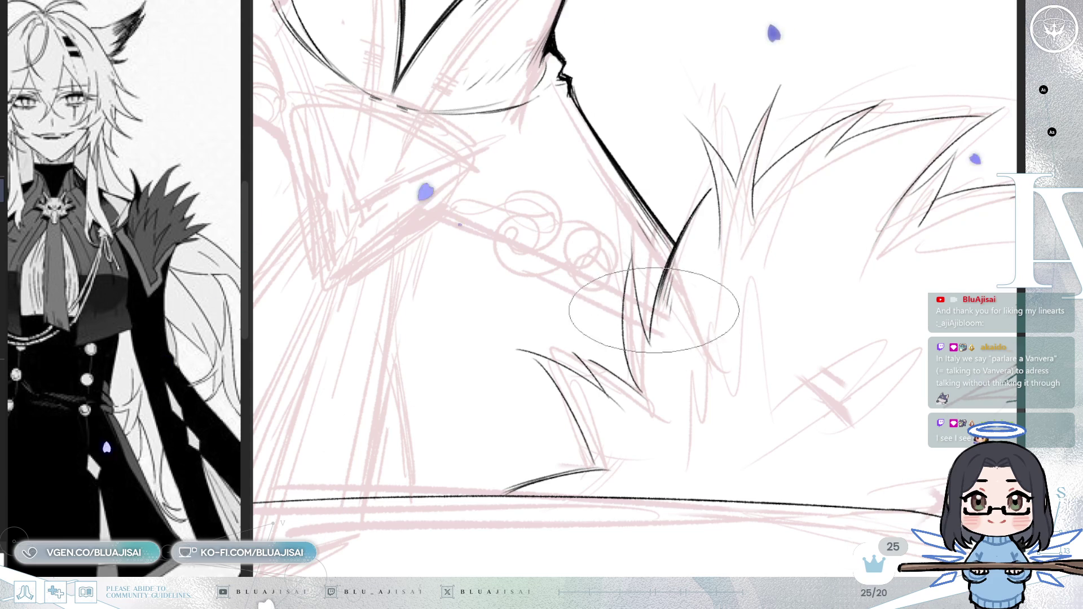
{"action": "key", "text": "ctrl+]"}
{"action": "left_click_drag", "start_coordinate": [640, 233], "coordinate": [647, 340]}
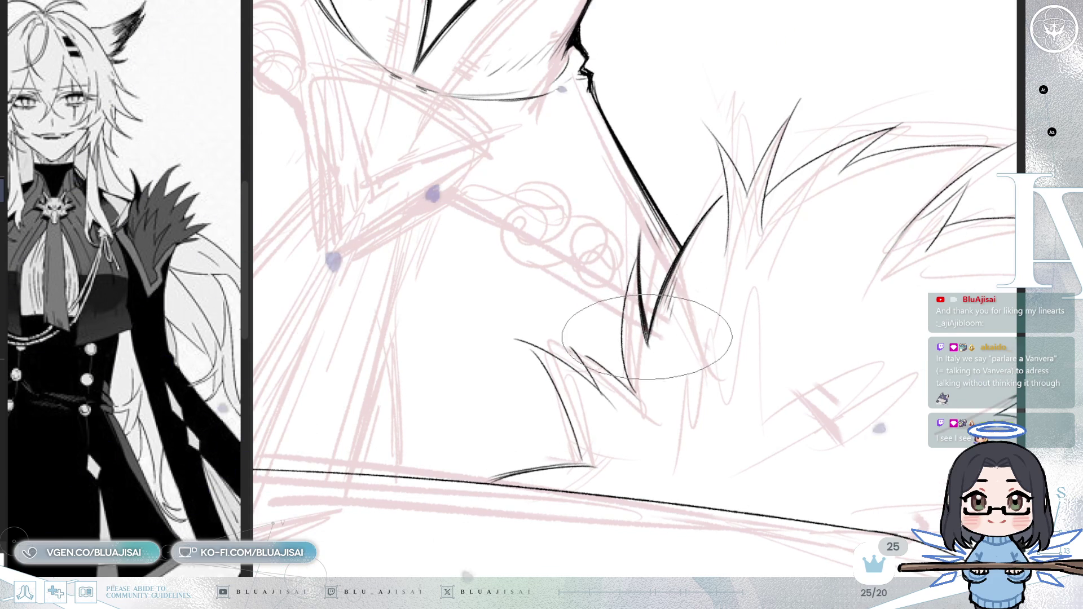
{"action": "left_click_drag", "start_coordinate": [652, 295], "coordinate": [654, 354]}
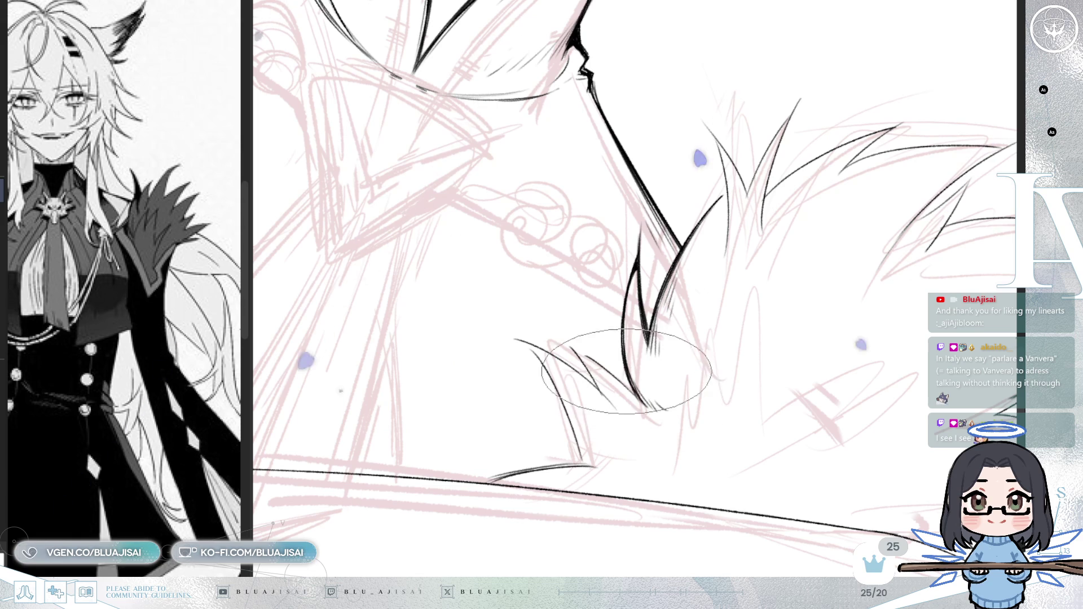
{"action": "key", "text": "6"}
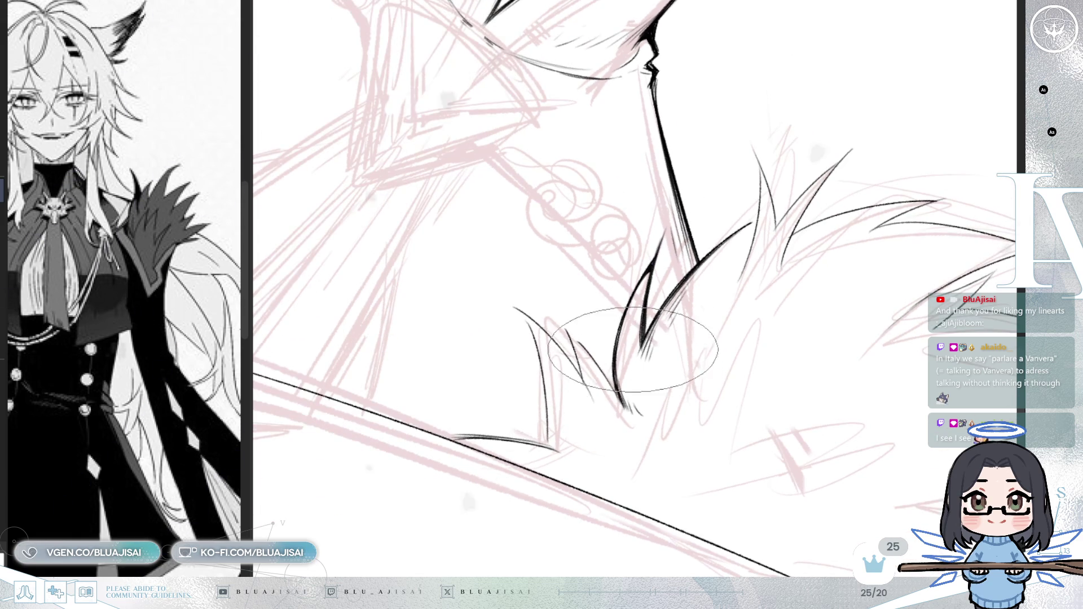
{"action": "key", "text": "4"}
{"action": "key", "text": "4"}
{"action": "key", "text": "4"}
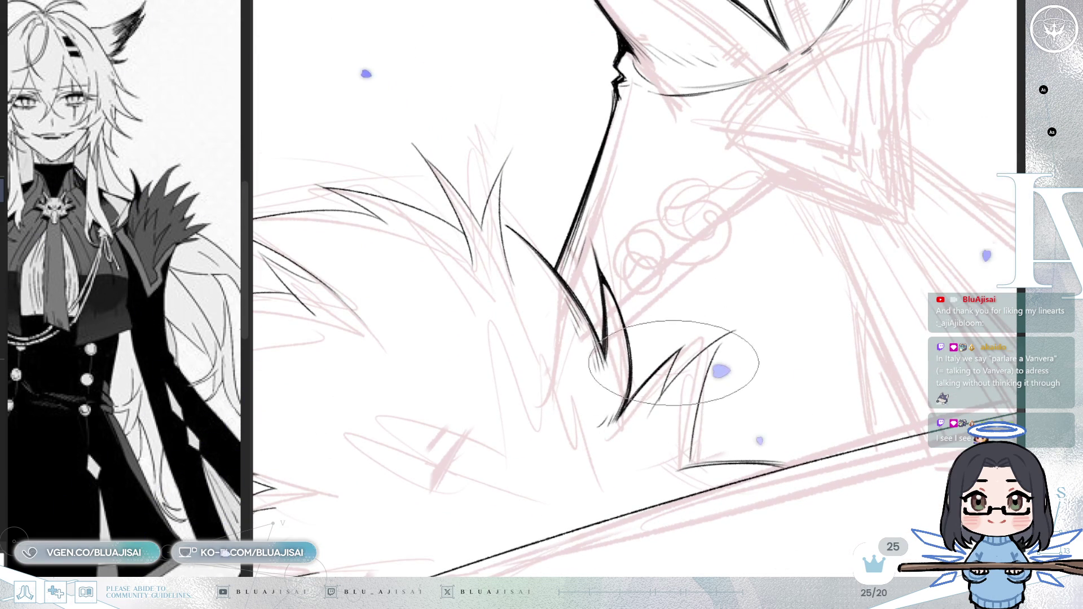
{"action": "left_click_drag", "start_coordinate": [689, 340], "coordinate": [658, 398]}
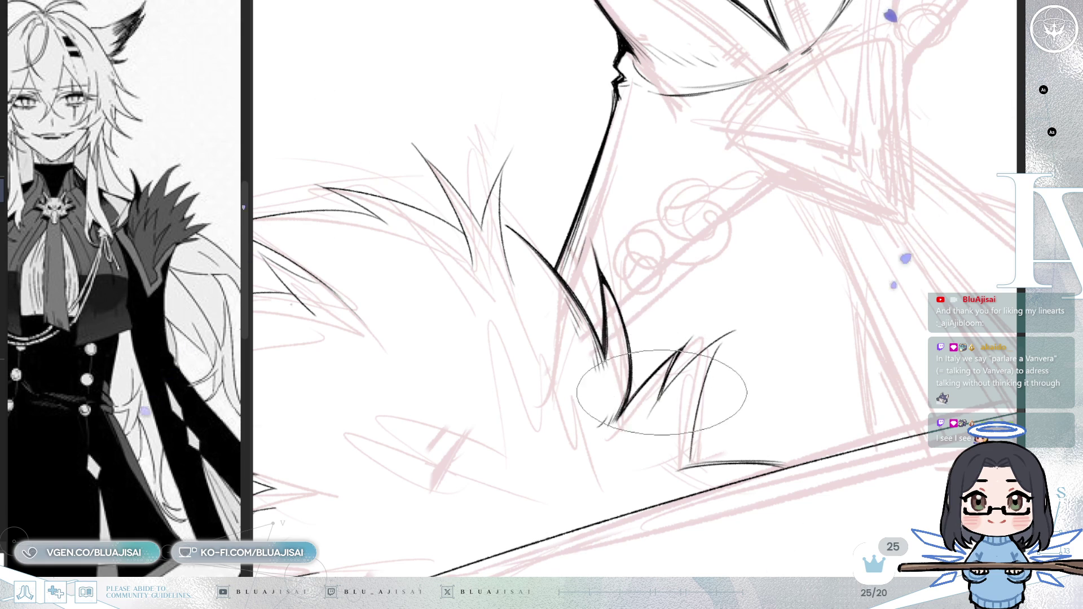
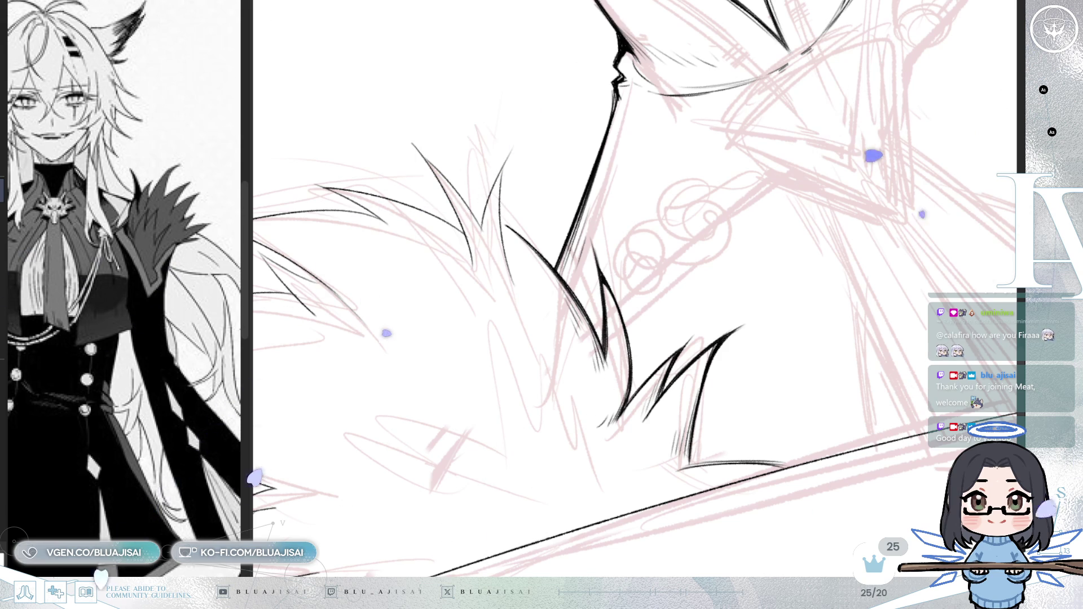
- Ink sharp black spikes and fine hatching at the base of the central collar fur tufts
{"action": "mouse_move", "coordinate": [511, 432]}
{"action": "left_mouse_down"}
{"action": "mouse_move", "coordinate": [374, 349]}
{"action": "mouse_move", "coordinate": [340, 347]}
{"action": "left_mouse_up"}
{"action": "key", "text": "ctrl+z"}
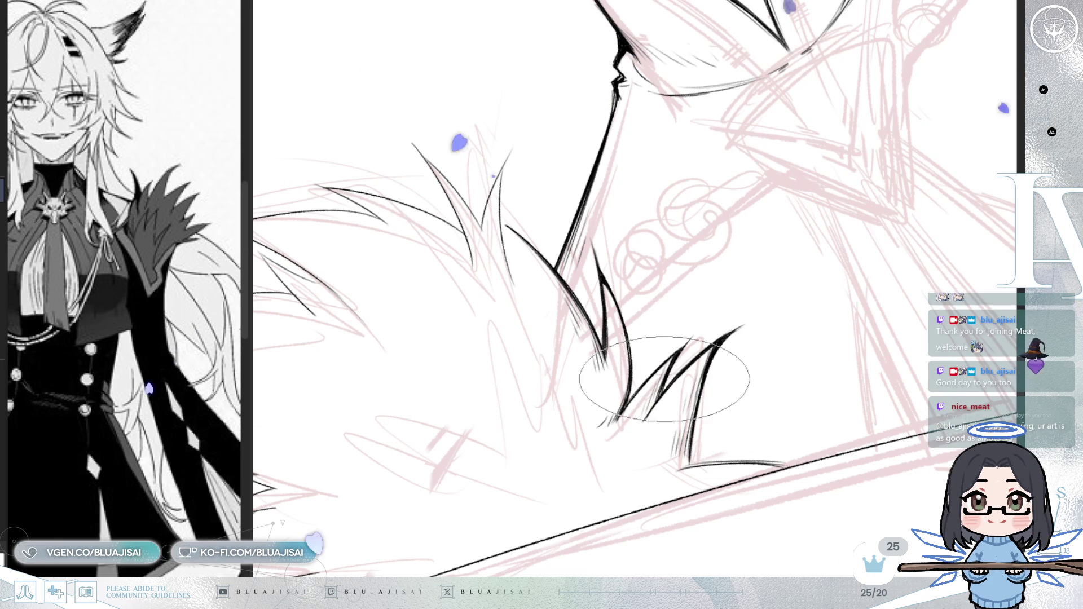
{"action": "key", "text": "minus"}
{"action": "key", "text": "minus"}
{"action": "key", "text": "minus"}
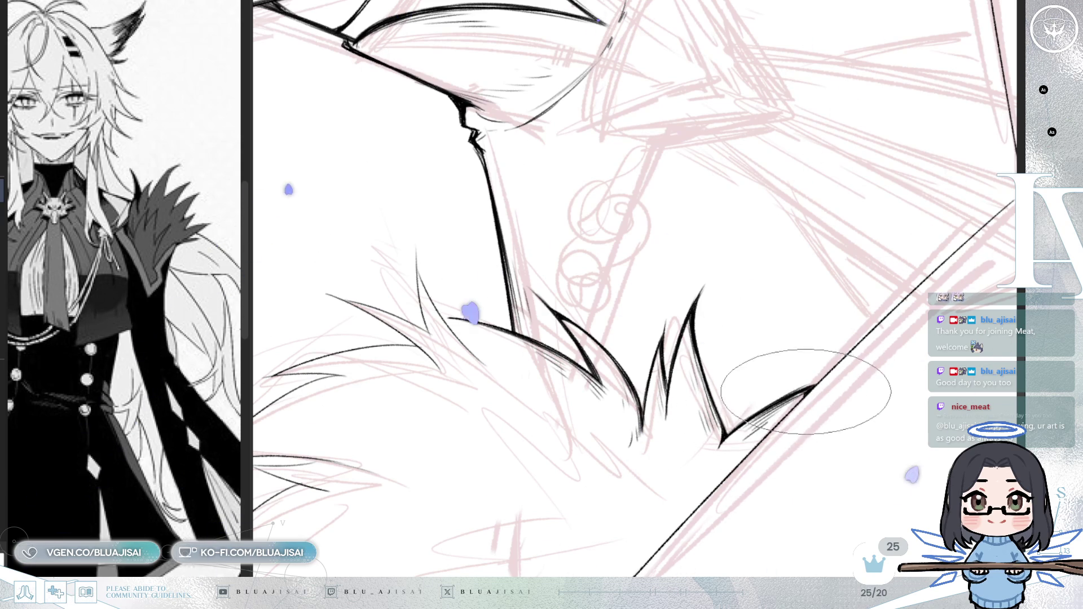
{"action": "scroll", "coordinate": [795, 406], "scroll_direction": "down", "scroll_amount": 3}
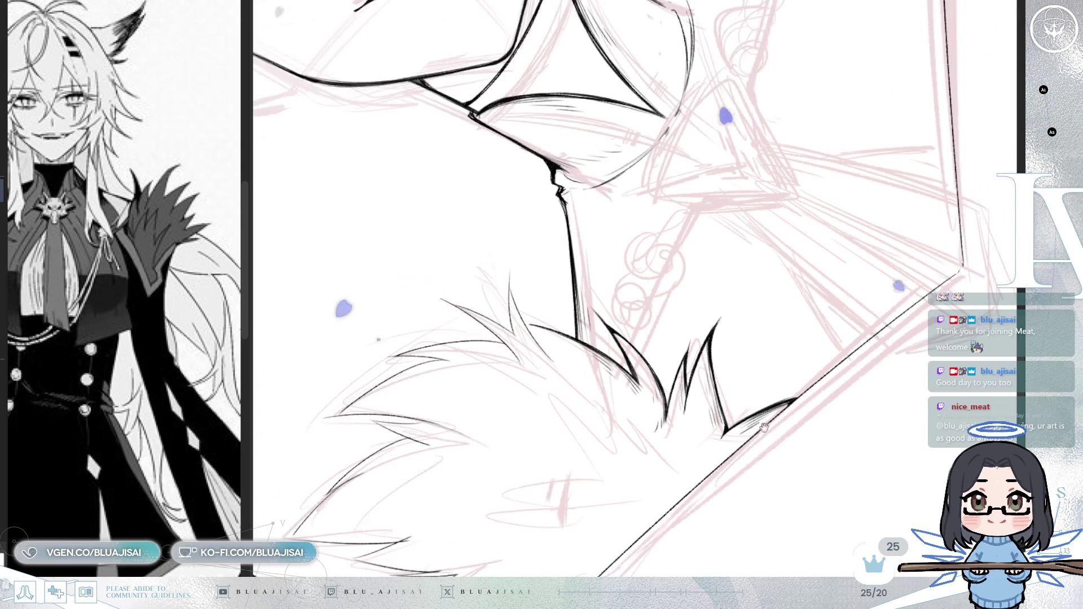
{"action": "scroll", "coordinate": [761, 432], "scroll_direction": "down", "scroll_amount": 5}
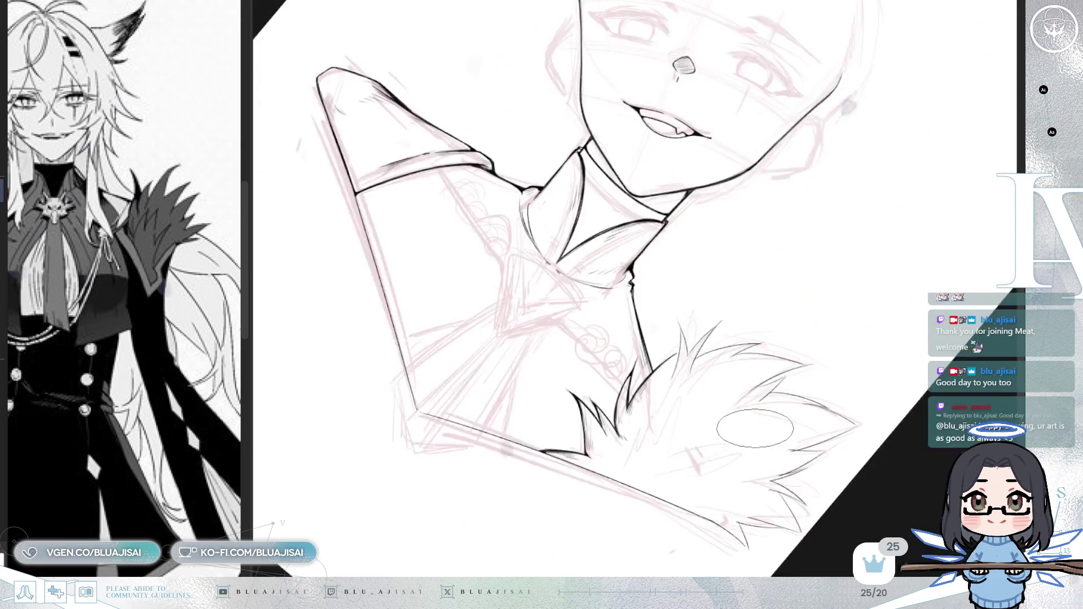
{"action": "scroll", "coordinate": [755, 429], "scroll_direction": "down", "scroll_amount": 2}
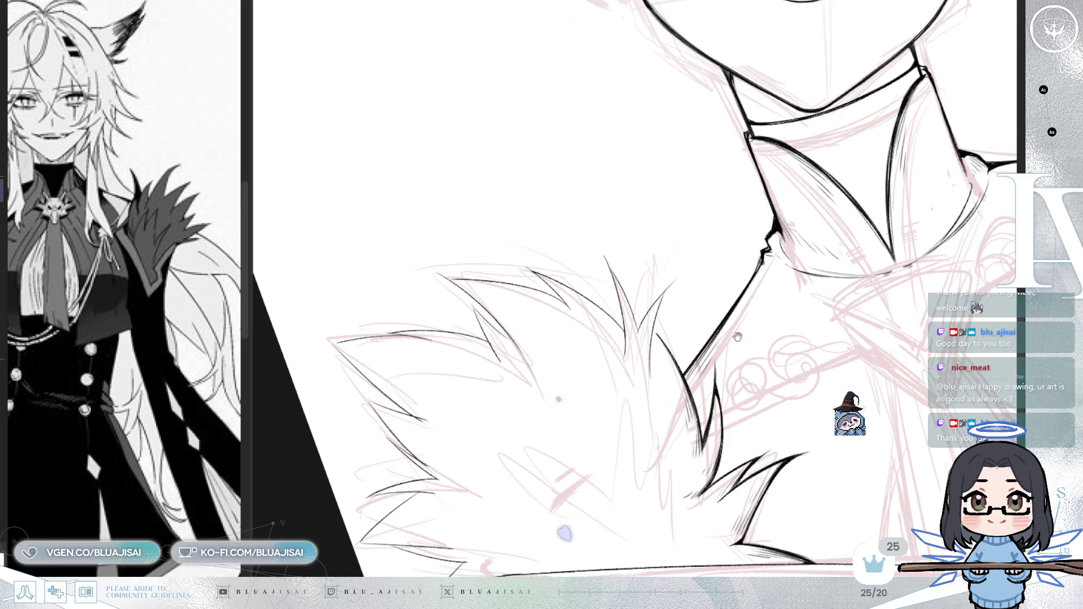
{"action": "scroll", "coordinate": [664, 276], "scroll_direction": "up", "scroll_amount": 2}
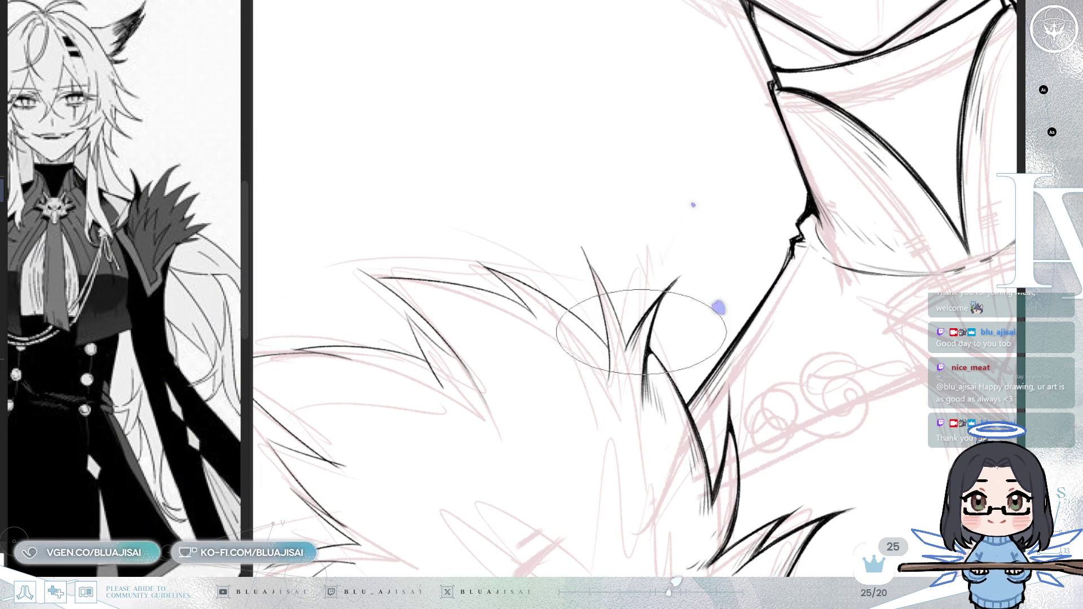
{"action": "scroll", "coordinate": [675, 321], "scroll_direction": "right", "scroll_amount": 6}
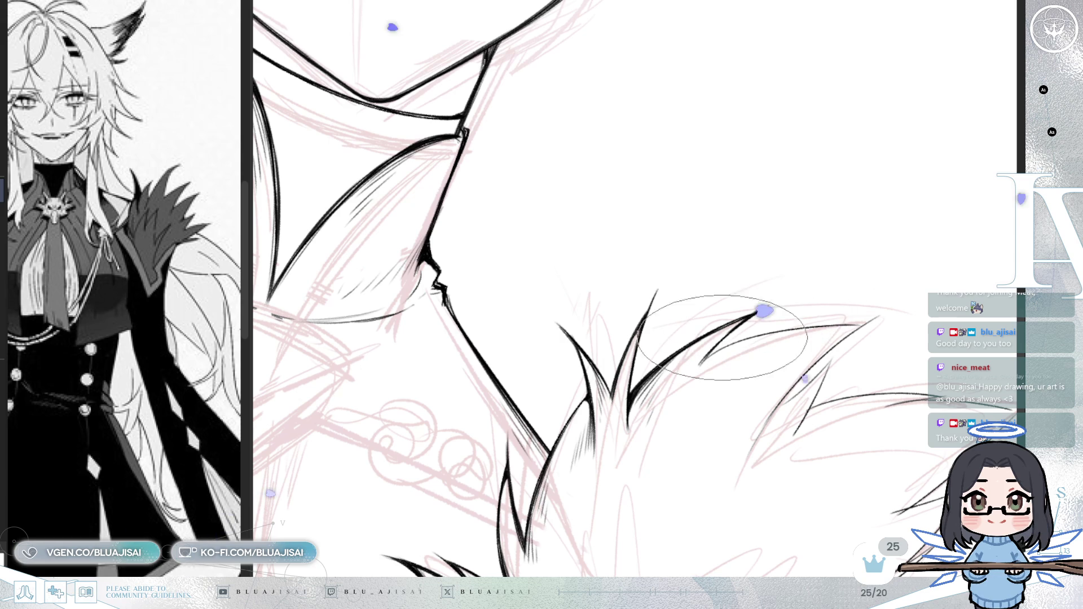
- Center the neighbouring fur spikes to the right and shade their inner edges with fine hatching
{"action": "left_click_drag", "start_coordinate": [697, 344], "coordinate": [705, 319]}
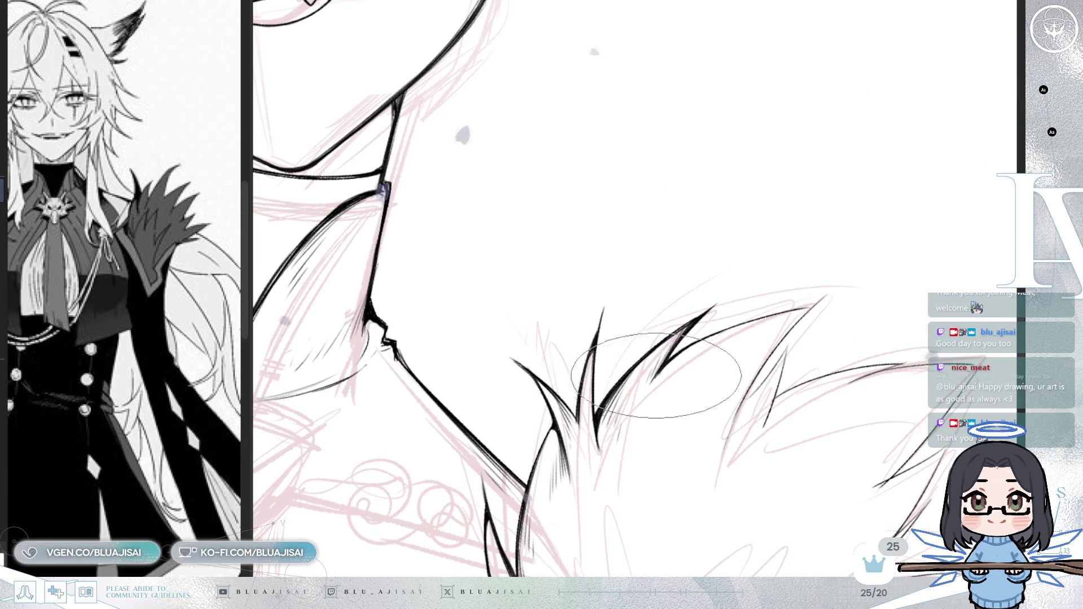
{"action": "left_click_drag", "start_coordinate": [660, 380], "coordinate": [661, 367]}
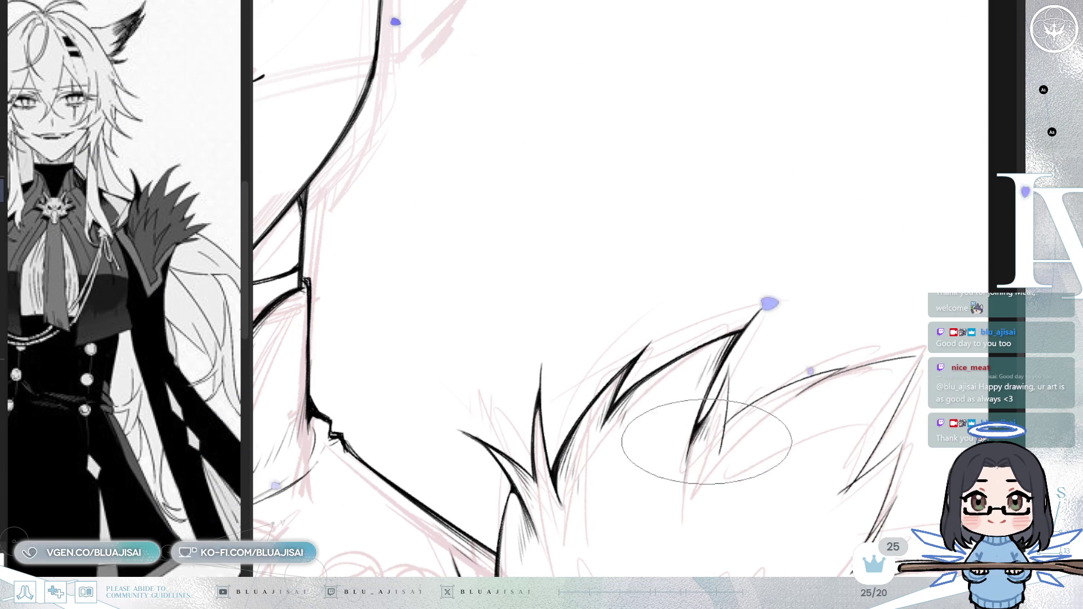
{"action": "mouse_move", "coordinate": [729, 363]}
{"action": "left_mouse_down"}
{"action": "mouse_move", "coordinate": [677, 344]}
{"action": "mouse_move", "coordinate": [507, 322]}
{"action": "mouse_move", "coordinate": [468, 275]}
{"action": "mouse_move", "coordinate": [472, 215]}
{"action": "left_mouse_up"}
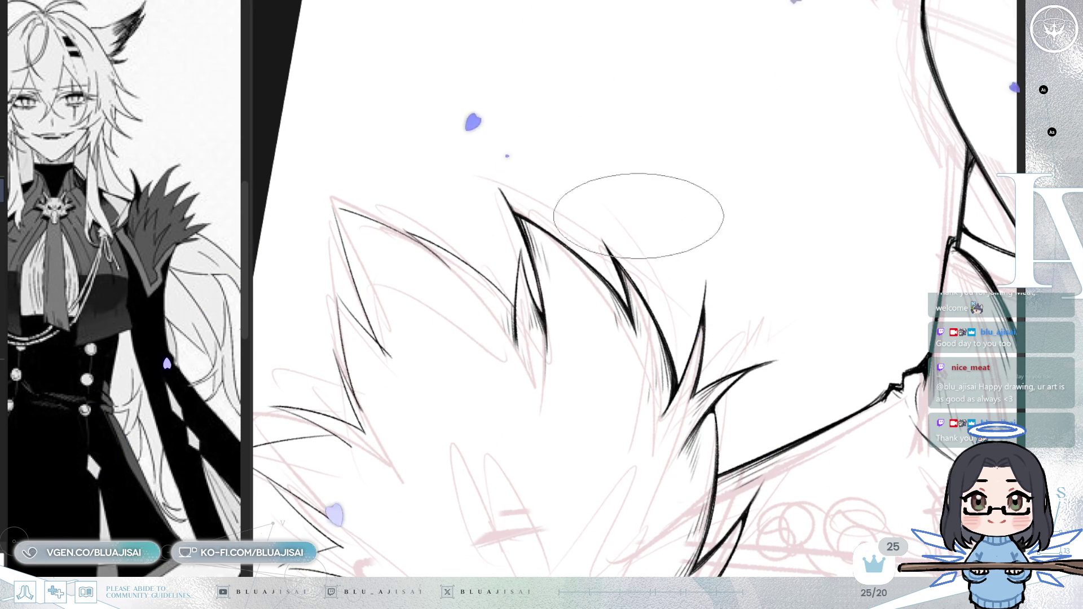
- Draw fine black strand lines beneath the tall fur spike, tracing another pointed tuft's edges
{"action": "key", "text": "m"}
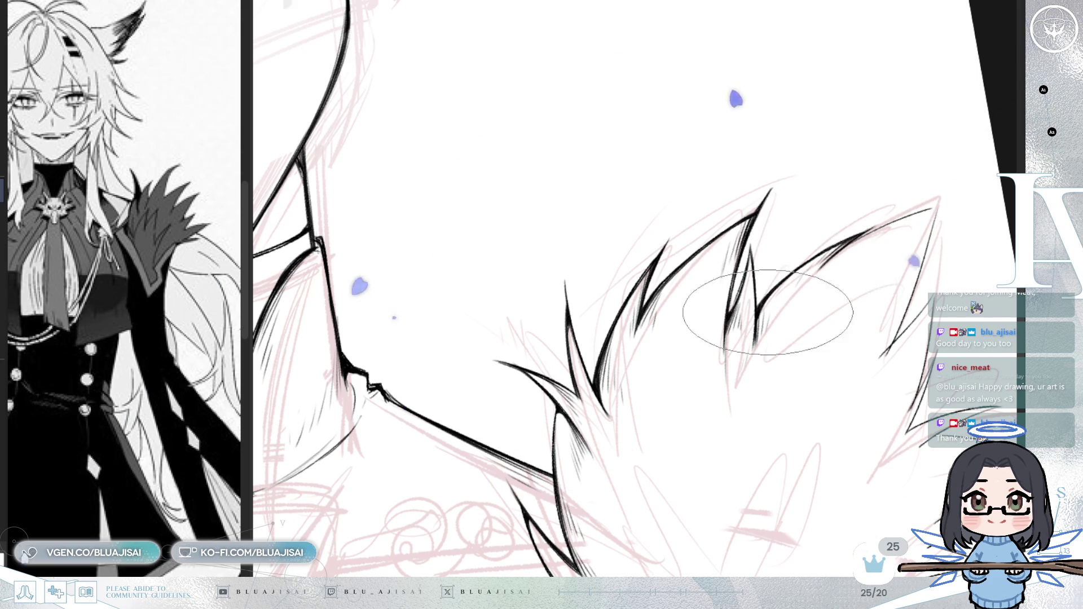
{"action": "left_click_drag", "start_coordinate": [814, 306], "coordinate": [758, 339]}
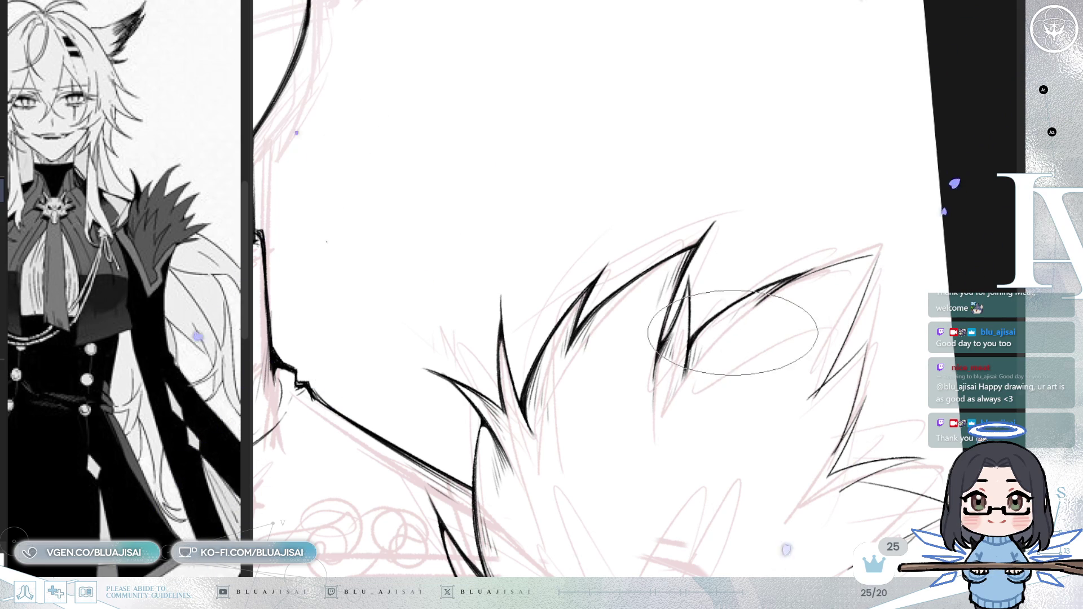
{"action": "left_click_drag", "start_coordinate": [692, 350], "coordinate": [739, 316]}
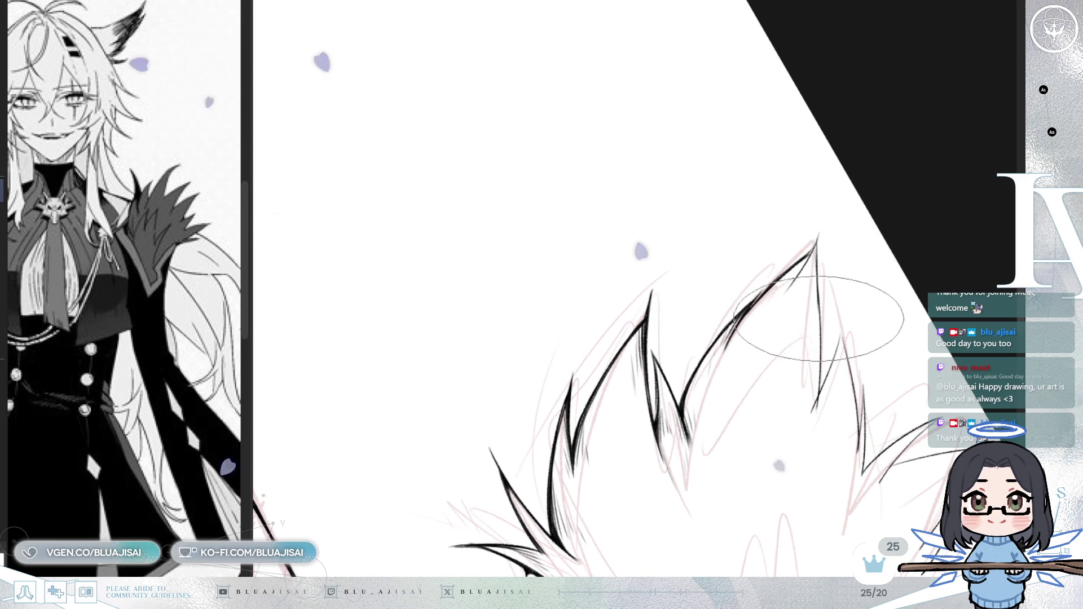
{"action": "key", "text": "m"}
{"action": "left_click_drag", "start_coordinate": [753, 303], "coordinate": [886, 323]}
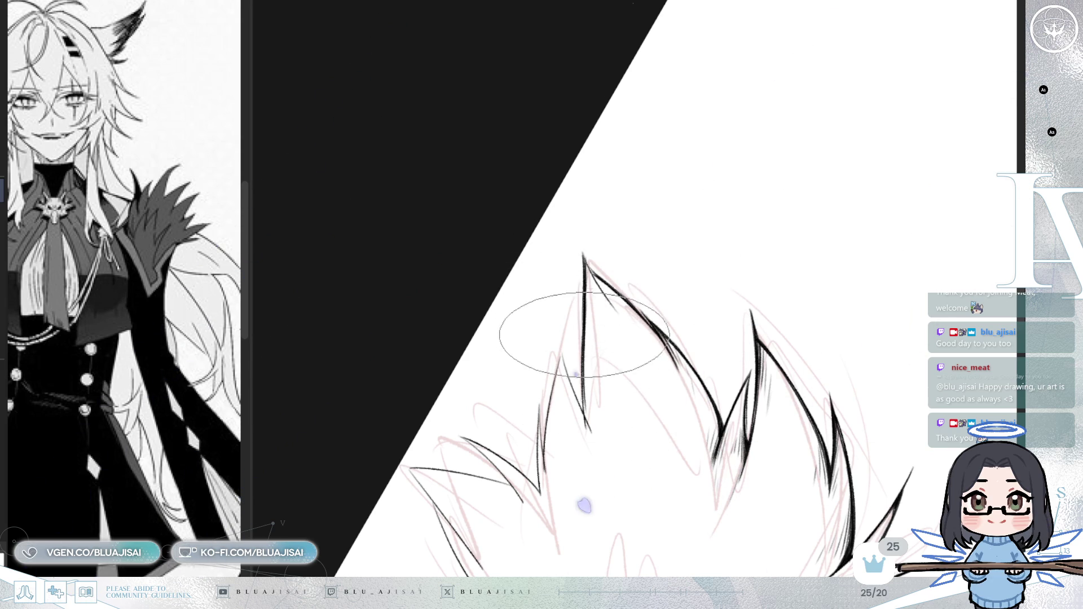
{"action": "left_click_drag", "start_coordinate": [600, 423], "coordinate": [633, 447]}
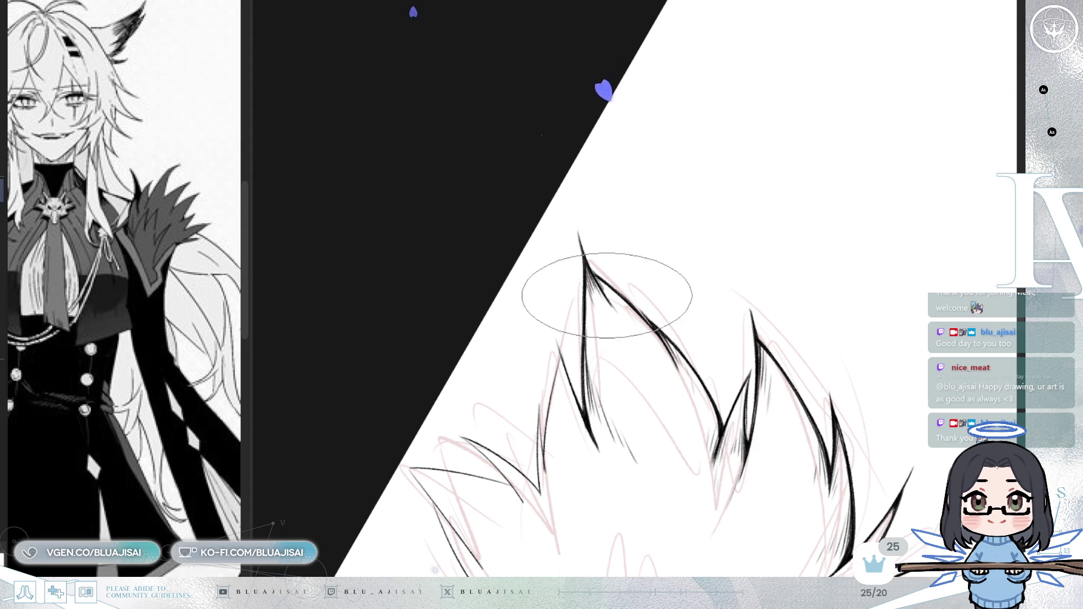
{"action": "mouse_move", "coordinate": [685, 383]}
{"action": "left_mouse_down"}
{"action": "mouse_move", "coordinate": [700, 366]}
{"action": "mouse_move", "coordinate": [569, 422]}
{"action": "left_mouse_up"}
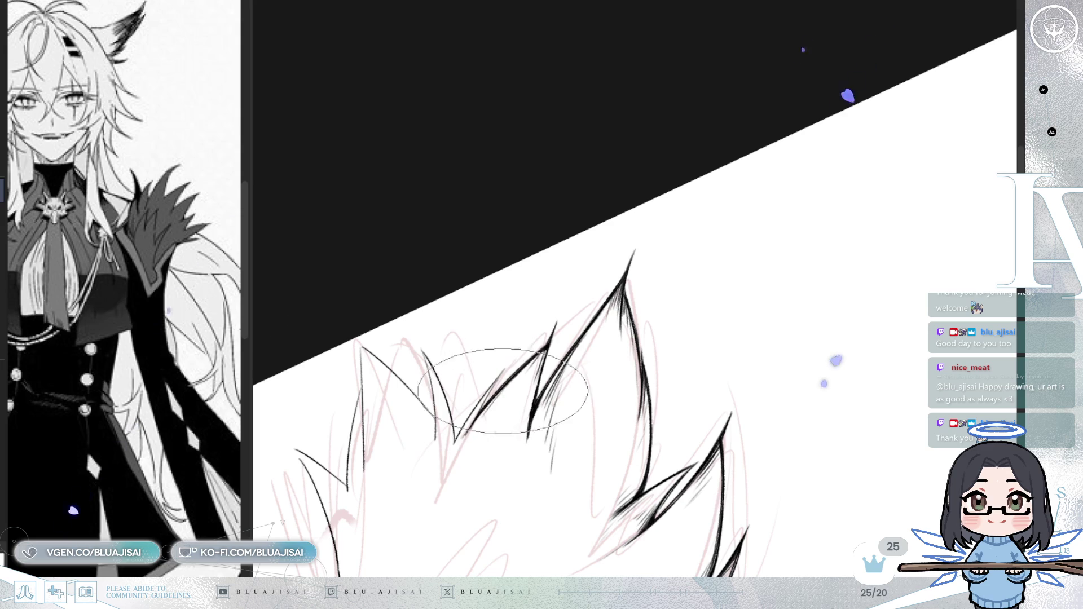
- Finish the tuft outline and ink the long straight garment-edge line meeting a sharp corner
{"action": "key", "text": "m"}
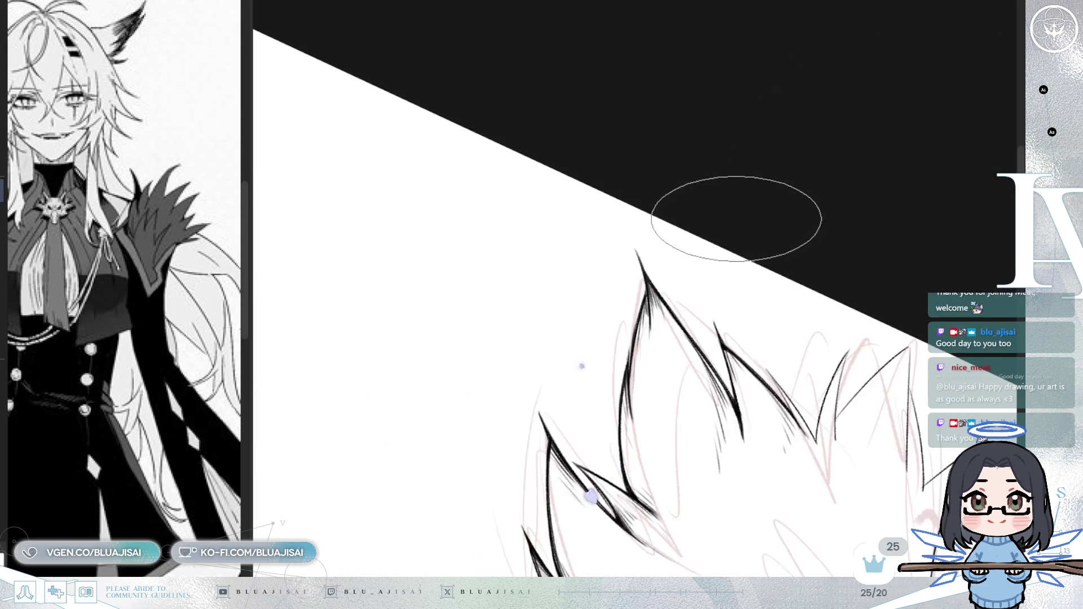
{"action": "left_click_drag", "start_coordinate": [862, 323], "coordinate": [592, 367]}
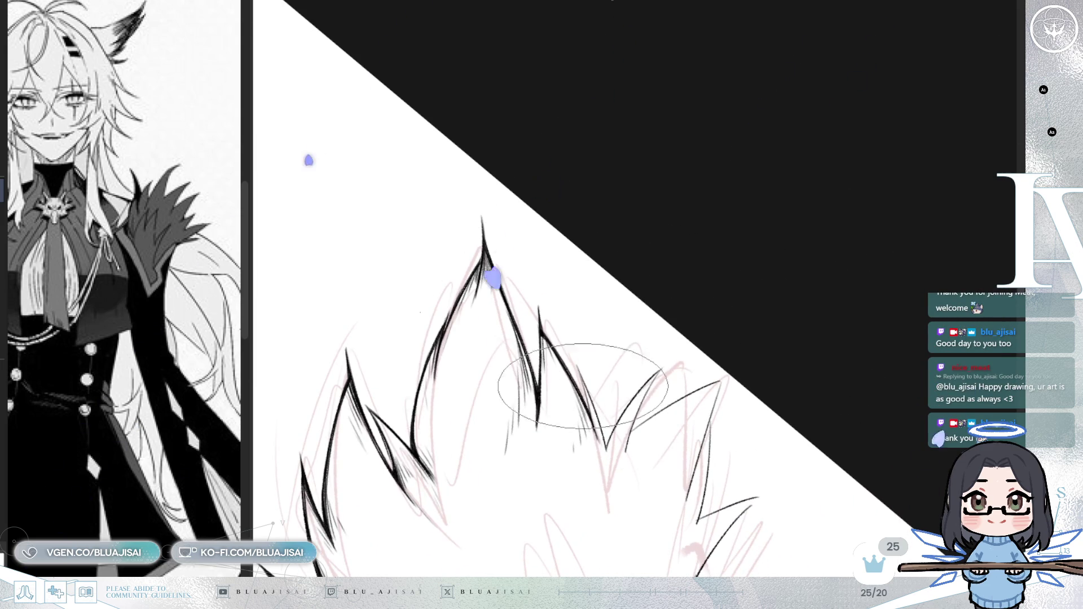
{"action": "key", "text": "4"}
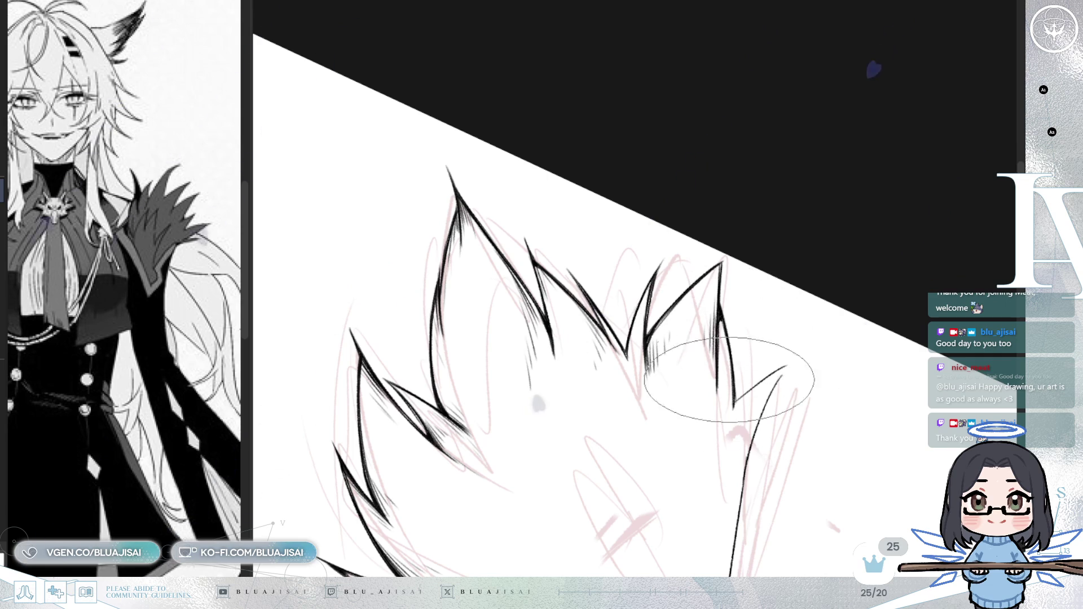
{"action": "left_click_drag", "start_coordinate": [738, 424], "coordinate": [716, 363]}
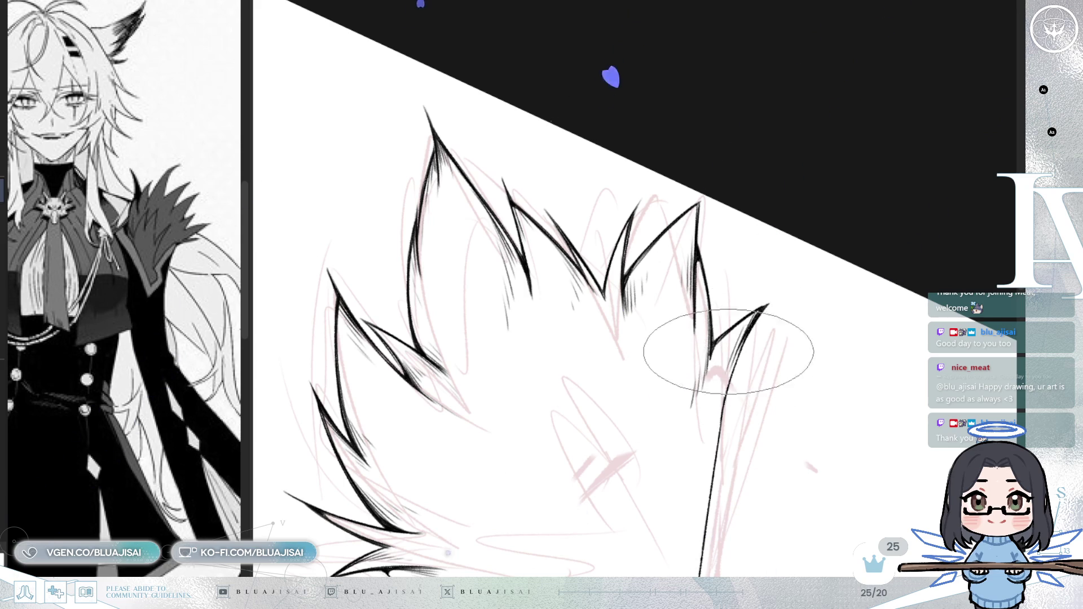
{"action": "mouse_move", "coordinate": [701, 459]}
{"action": "left_mouse_down"}
{"action": "mouse_move", "coordinate": [653, 399]}
{"action": "mouse_move", "coordinate": [720, 322]}
{"action": "mouse_move", "coordinate": [709, 363]}
{"action": "mouse_move", "coordinate": [652, 339]}
{"action": "mouse_move", "coordinate": [524, 477]}
{"action": "mouse_move", "coordinate": [520, 459]}
{"action": "mouse_move", "coordinate": [737, 263]}
{"action": "left_mouse_up"}
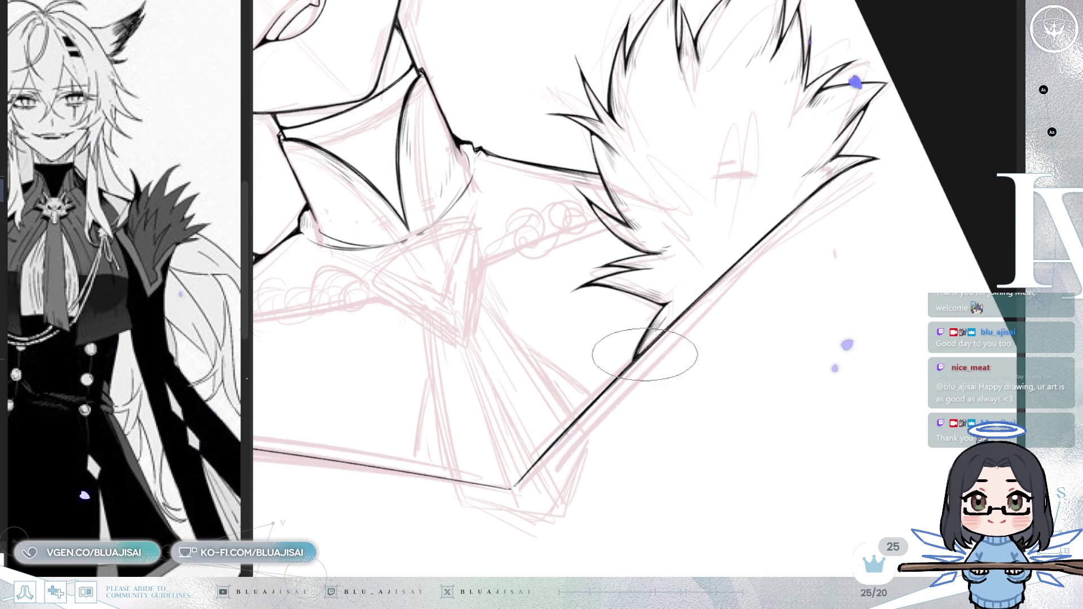
- Draw thin vertical and short strand strokes inside the shoulder fur tuft
{"action": "left_click_drag", "start_coordinate": [720, 280], "coordinate": [664, 316]}
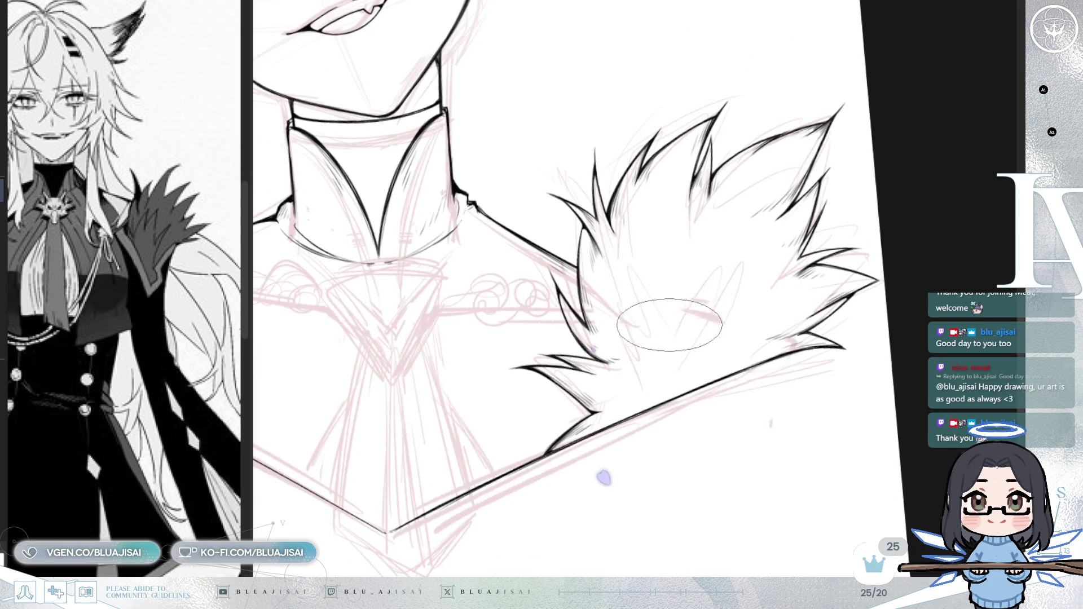
{"action": "left_click_drag", "start_coordinate": [707, 217], "coordinate": [707, 263]}
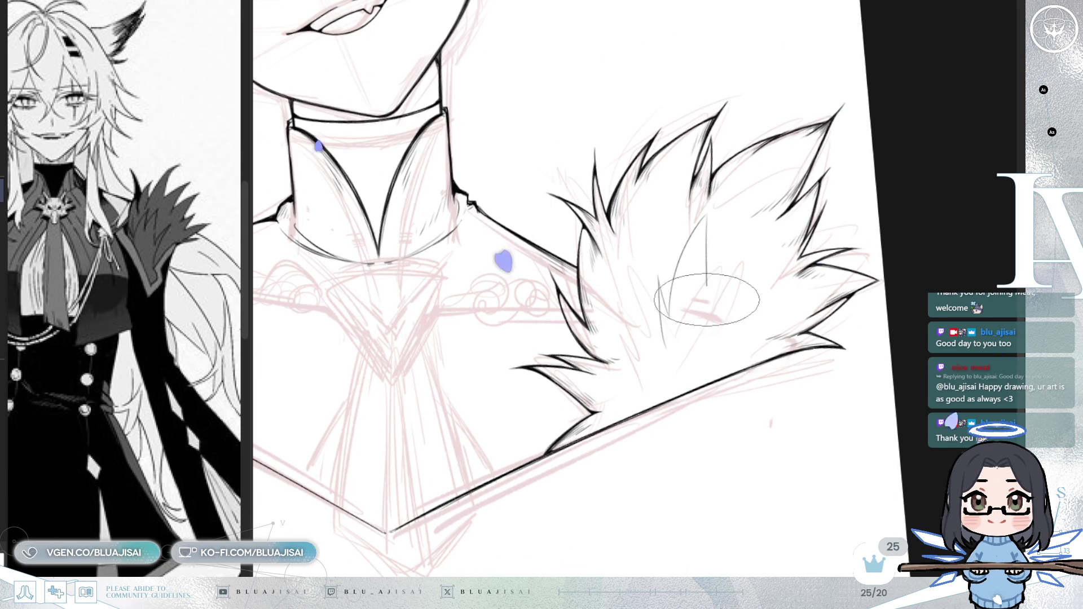
{"action": "left_click_drag", "start_coordinate": [743, 313], "coordinate": [754, 289]}
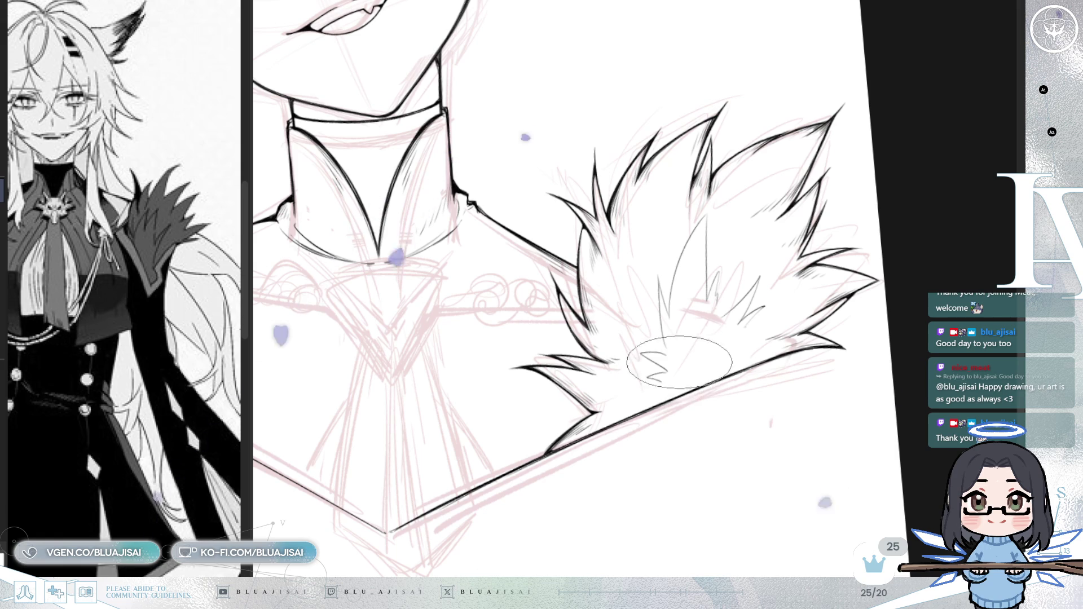
{"action": "scroll", "coordinate": [666, 372], "scroll_direction": "up", "scroll_amount": 2}
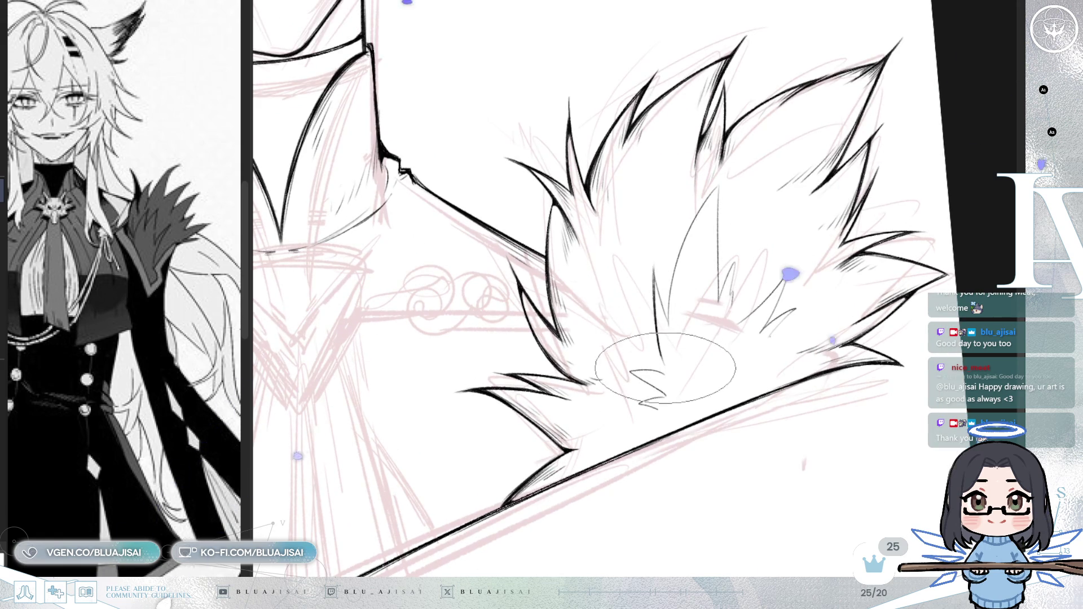
{"action": "key", "text": "minus"}
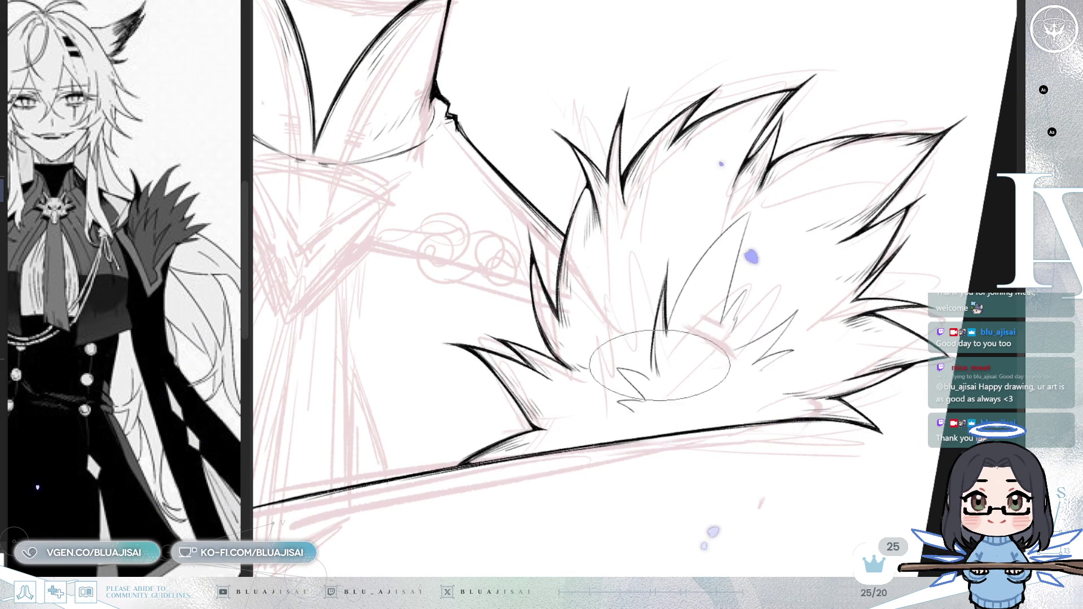
{"action": "scroll", "coordinate": [599, 342], "scroll_direction": "up", "scroll_amount": 1}
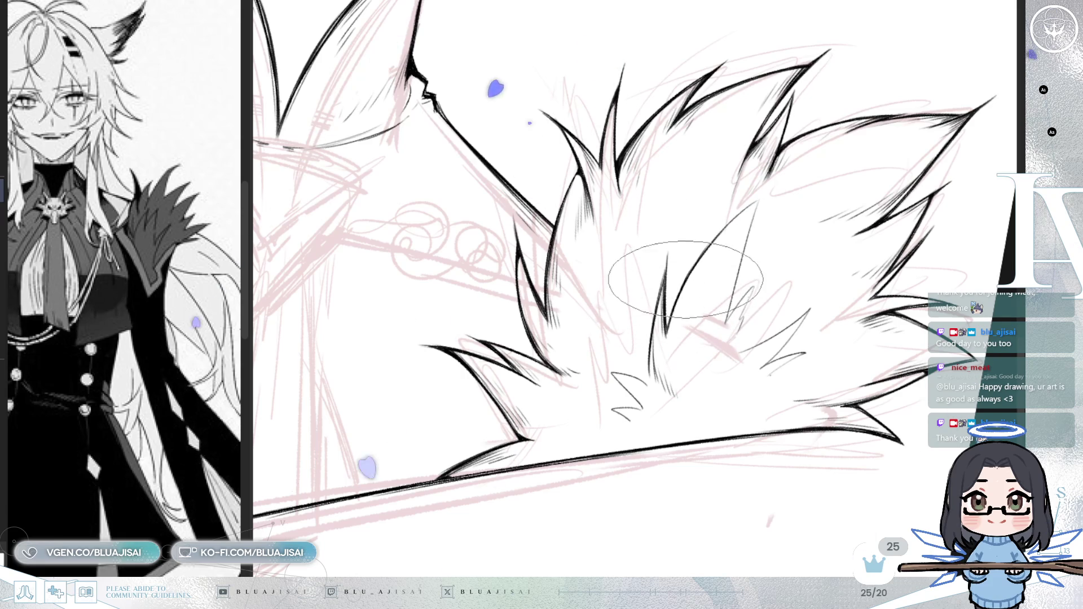
{"action": "scroll", "coordinate": [700, 237], "scroll_direction": "up", "scroll_amount": 2}
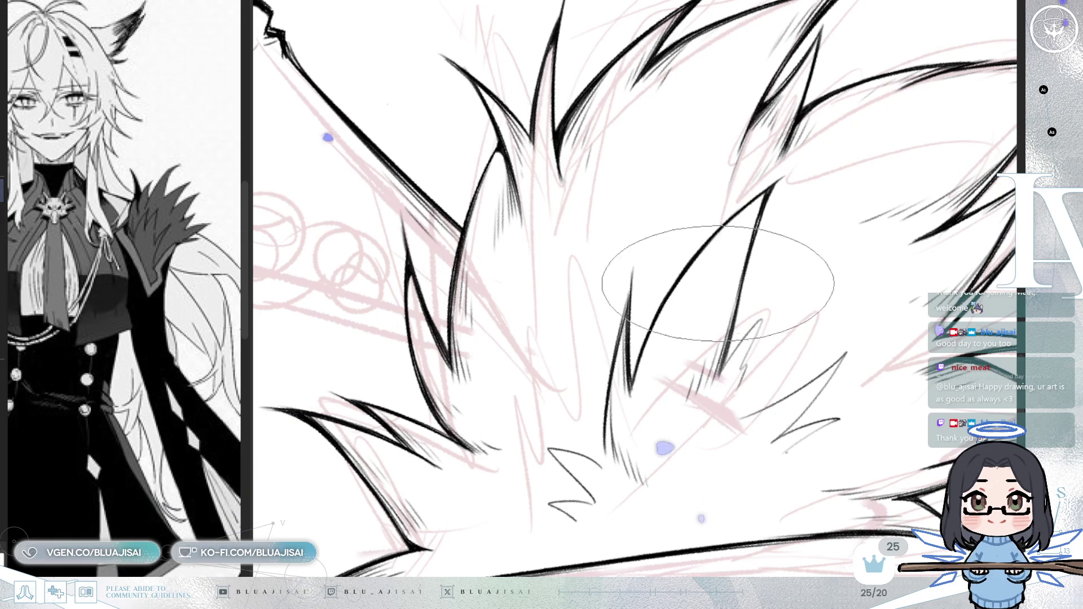
{"action": "scroll", "coordinate": [700, 381], "scroll_direction": "up", "scroll_amount": 1}
- Push the fur strand tips further up and to the right near the garment-edge line
{"action": "left_click_drag", "start_coordinate": [717, 397], "coordinate": [744, 390]}
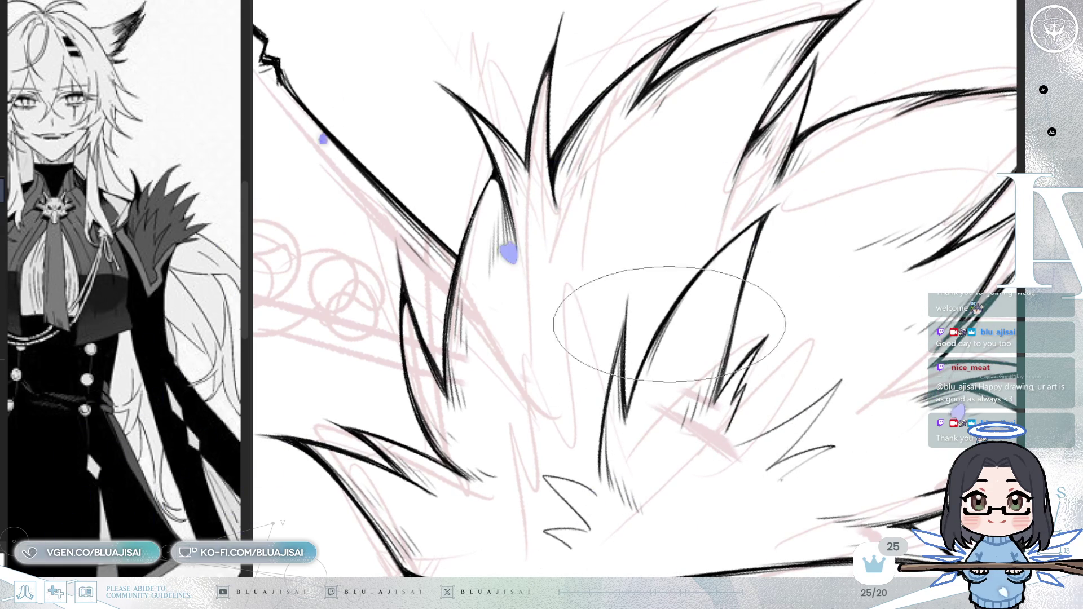
{"action": "mouse_move", "coordinate": [793, 303]}
{"action": "left_mouse_down"}
{"action": "mouse_move", "coordinate": [754, 344]}
{"action": "mouse_move", "coordinate": [730, 338]}
{"action": "left_mouse_up"}
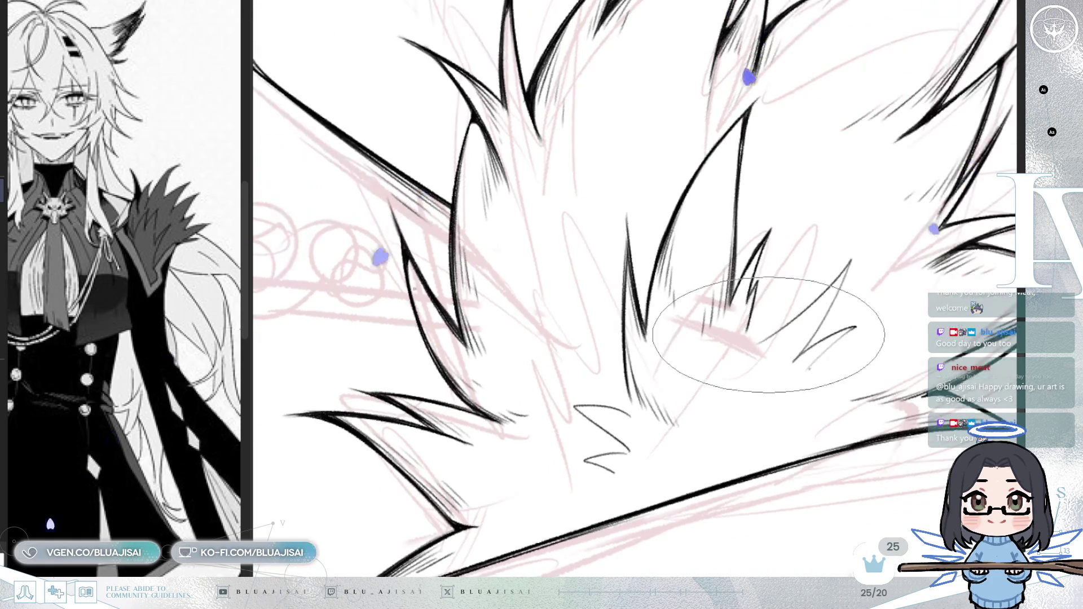
{"action": "left_click_drag", "start_coordinate": [849, 263], "coordinate": [846, 271]}
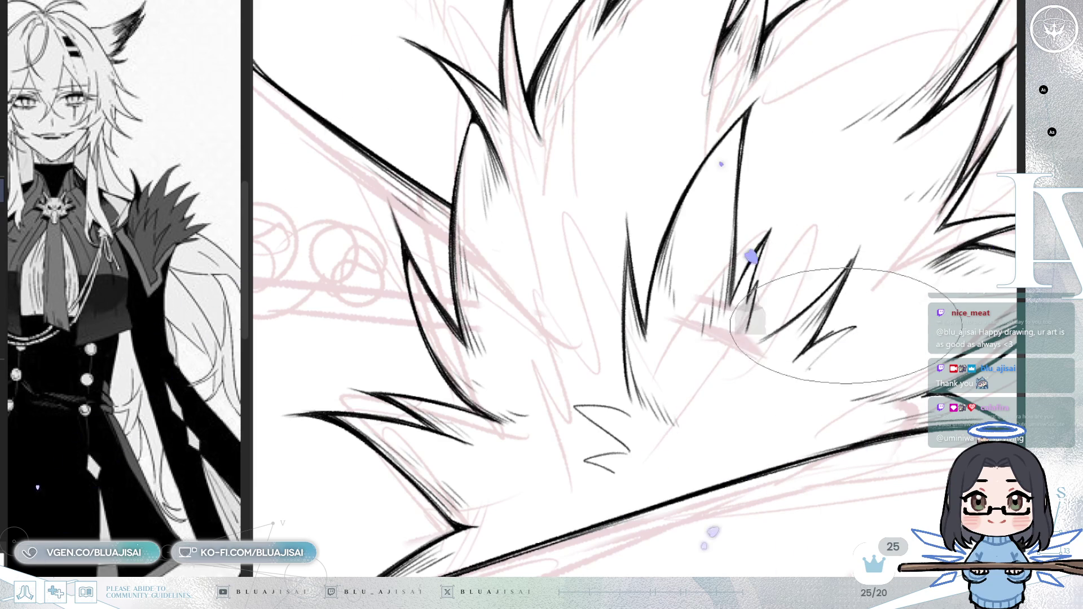
{"action": "key", "text": "minus"}
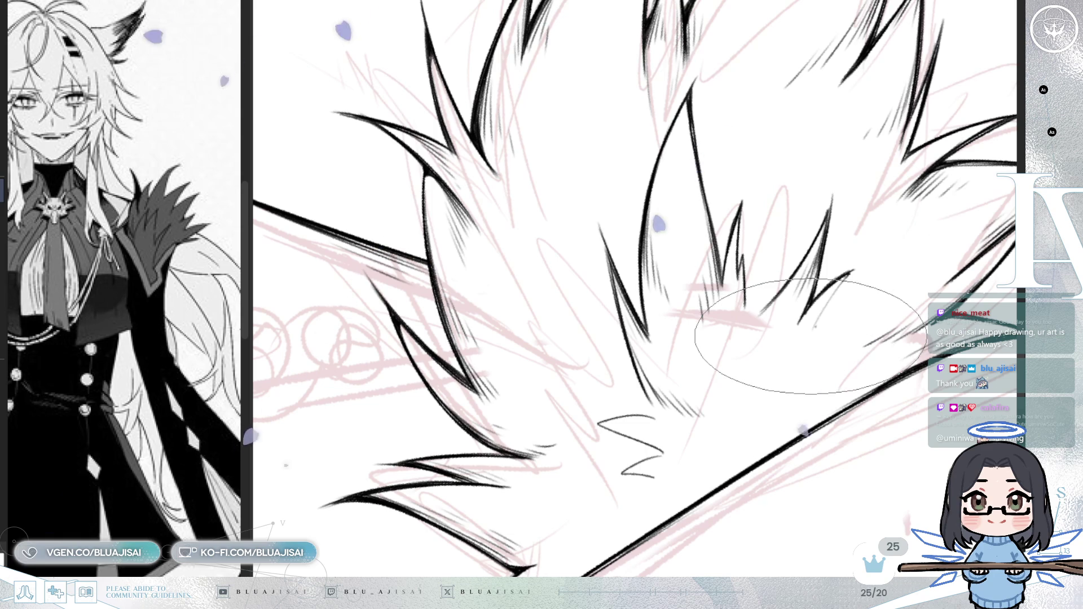
{"action": "left_click_drag", "start_coordinate": [810, 337], "coordinate": [811, 327]}
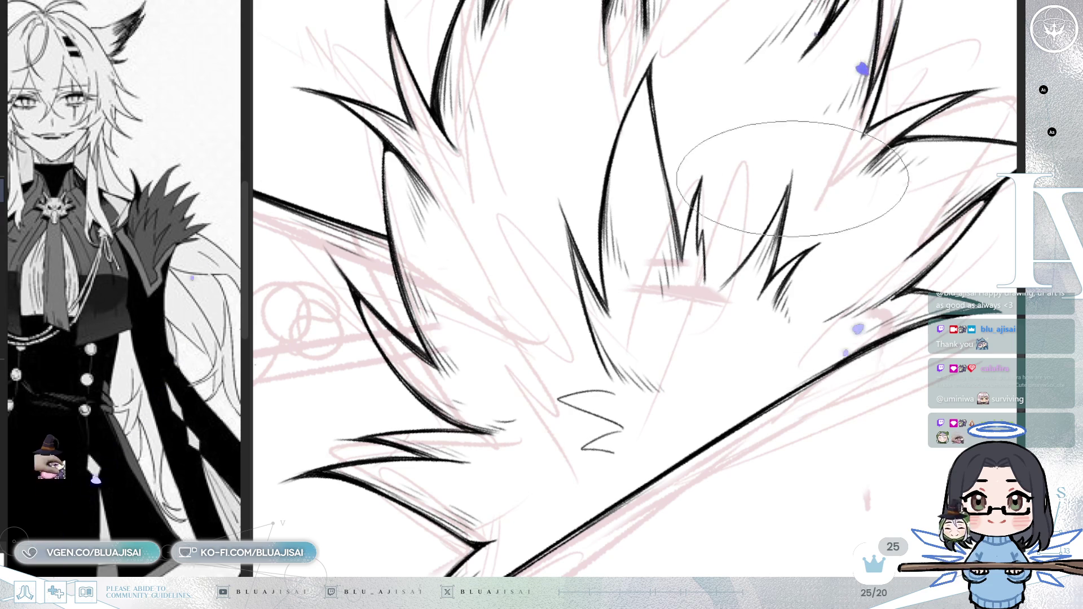
{"action": "mouse_move", "coordinate": [847, 236]}
{"action": "left_mouse_down"}
{"action": "mouse_move", "coordinate": [795, 271]}
{"action": "mouse_move", "coordinate": [823, 289]}
{"action": "mouse_move", "coordinate": [762, 327]}
{"action": "mouse_move", "coordinate": [655, 350]}
{"action": "left_mouse_up"}
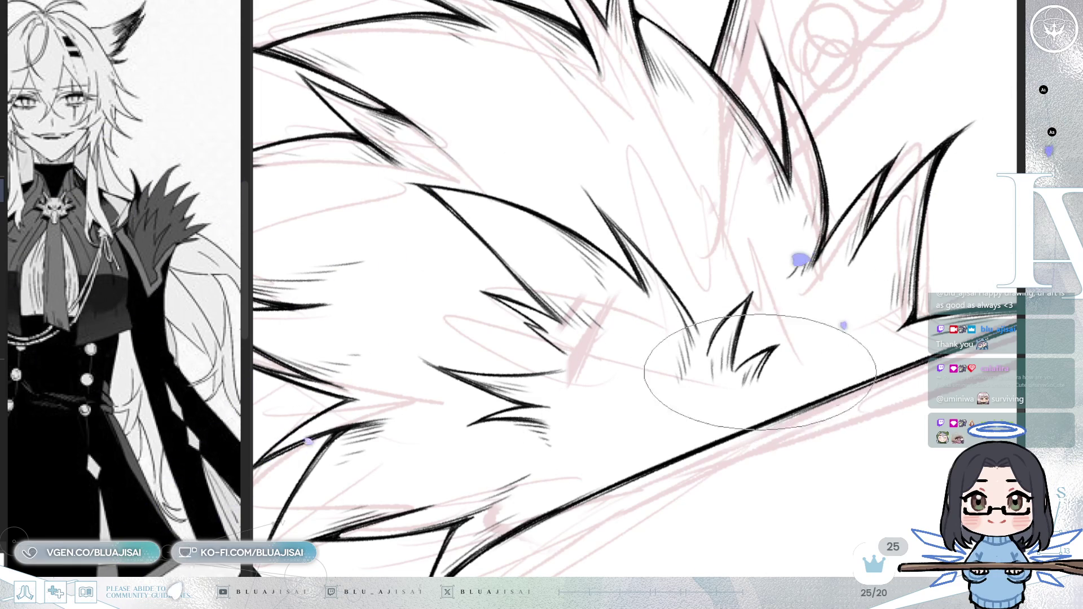
{"action": "scroll", "coordinate": [701, 374], "scroll_direction": "down", "scroll_amount": 2}
{"action": "scroll", "coordinate": [863, 306], "scroll_direction": "down", "scroll_amount": 2}
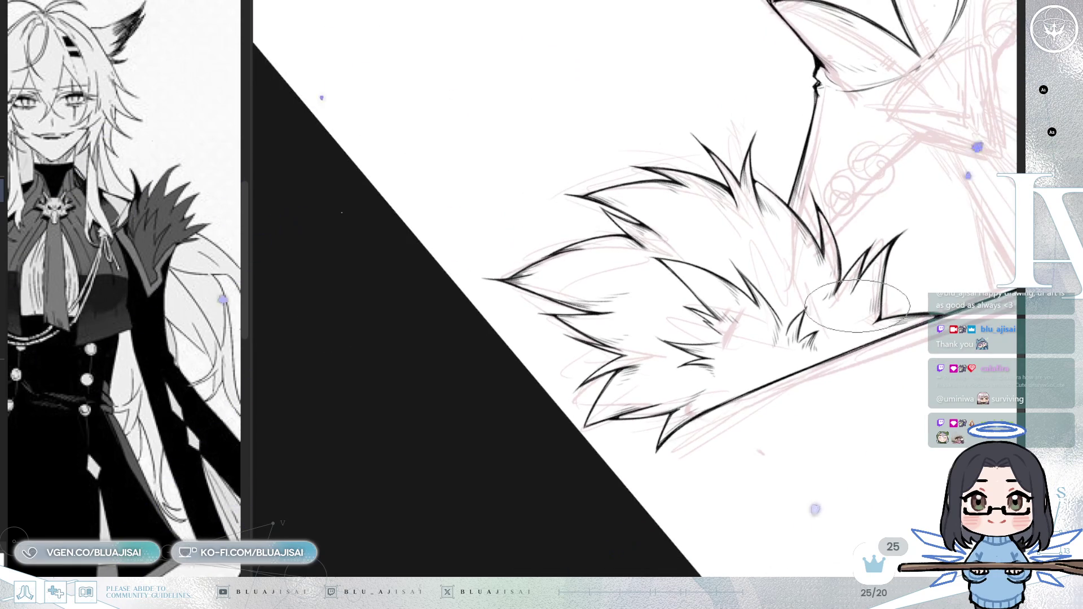
{"action": "mouse_move", "coordinate": [854, 306]}
{"action": "left_mouse_down"}
{"action": "mouse_move", "coordinate": [774, 310]}
{"action": "mouse_move", "coordinate": [786, 333]}
{"action": "mouse_move", "coordinate": [907, 317]}
{"action": "mouse_move", "coordinate": [859, 318]}
{"action": "mouse_move", "coordinate": [876, 333]}
{"action": "mouse_move", "coordinate": [876, 215]}
{"action": "mouse_move", "coordinate": [875, 314]}
{"action": "mouse_move", "coordinate": [894, 336]}
{"action": "mouse_move", "coordinate": [847, 326]}
{"action": "left_mouse_up"}
{"action": "scroll", "coordinate": [876, 333], "scroll_direction": "down", "scroll_amount": 2}
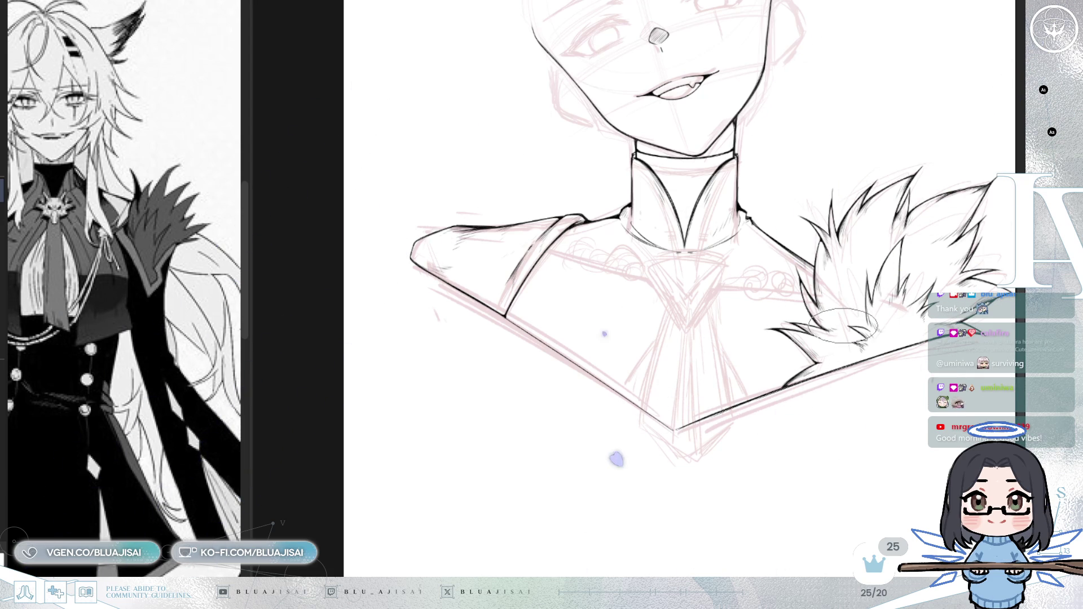
{"action": "scroll", "coordinate": [843, 325], "scroll_direction": "up", "scroll_amount": 3}
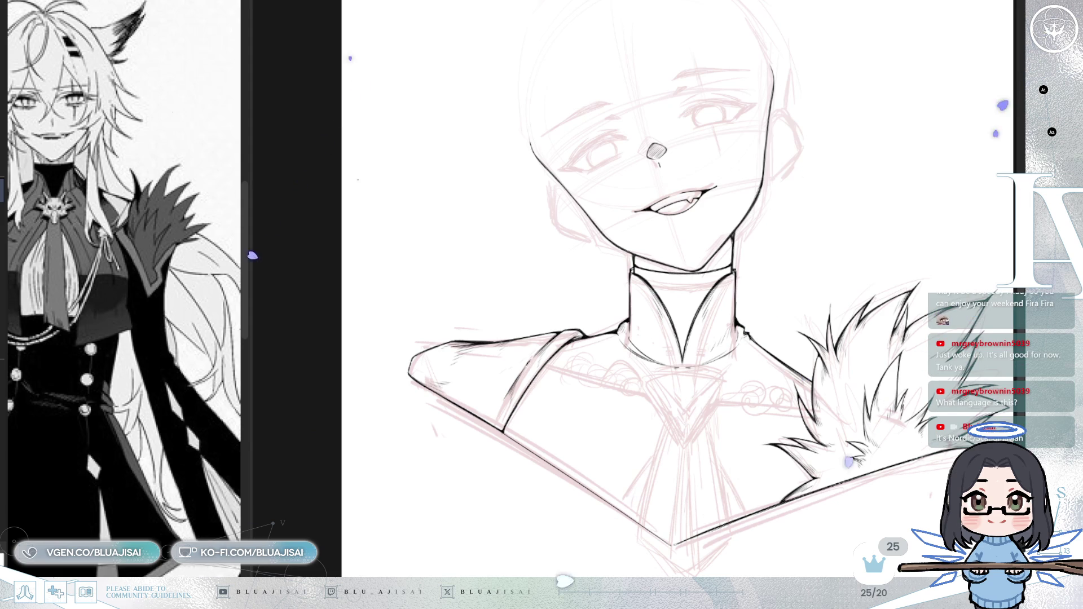
{"action": "scroll", "coordinate": [798, 493], "scroll_direction": "up", "scroll_amount": 3}
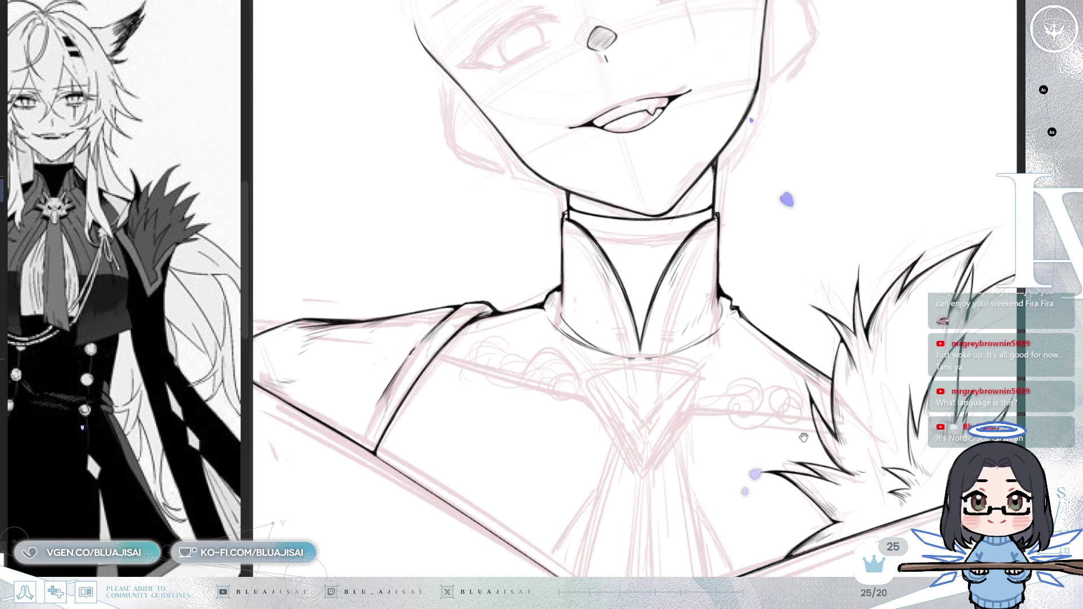
{"action": "scroll", "coordinate": [798, 493], "scroll_direction": "up", "scroll_amount": 5}
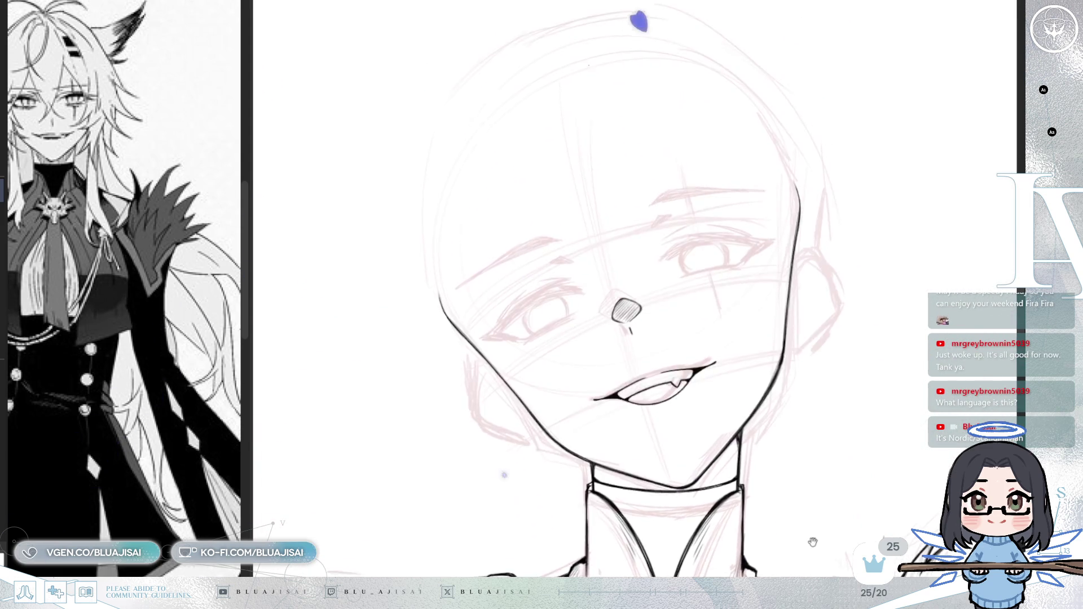
{"action": "left_click_drag", "start_coordinate": [849, 470], "coordinate": [856, 405]}
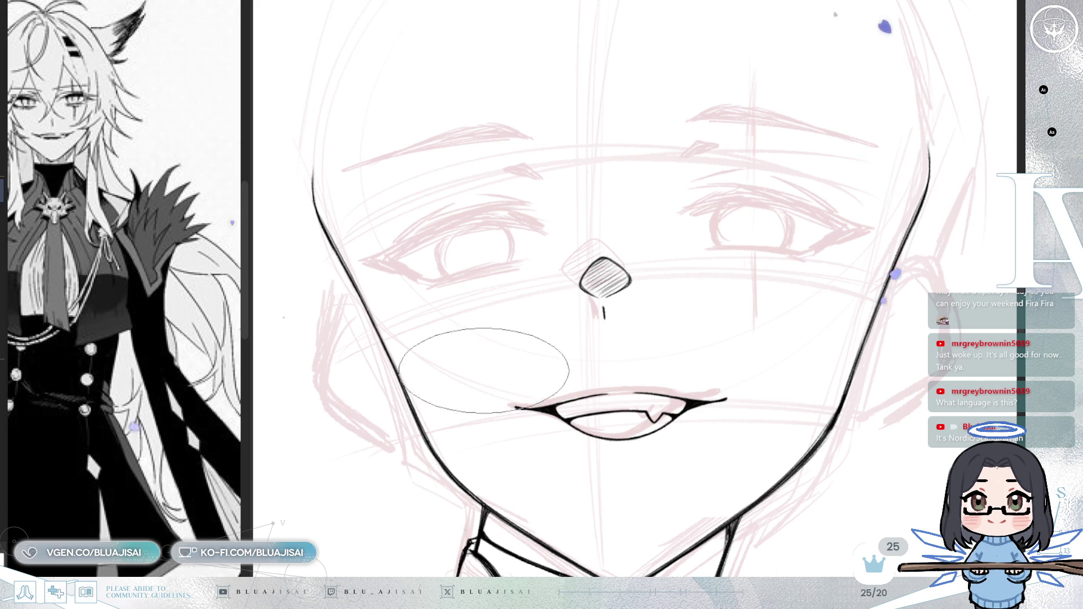
{"action": "key", "text": "End"}
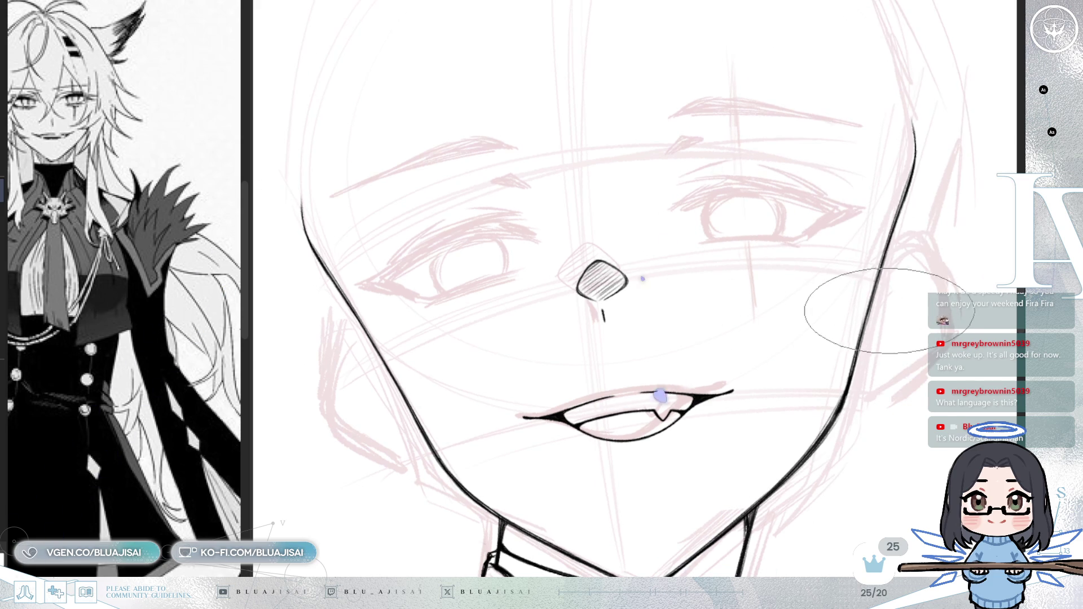
{"action": "key", "text": "End"}
{"action": "key", "text": "Delete"}
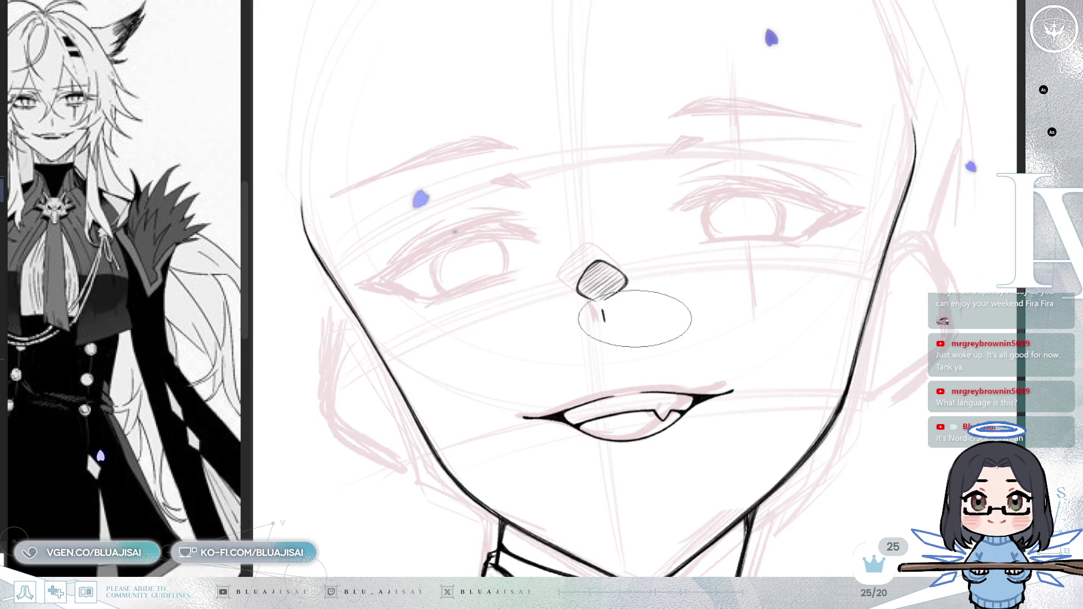
{"action": "key", "text": "Delete"}
{"action": "key", "text": "Delete"}
{"action": "scroll", "coordinate": [634, 254], "scroll_direction": "up", "scroll_amount": 2}
{"action": "key", "text": "Delete"}
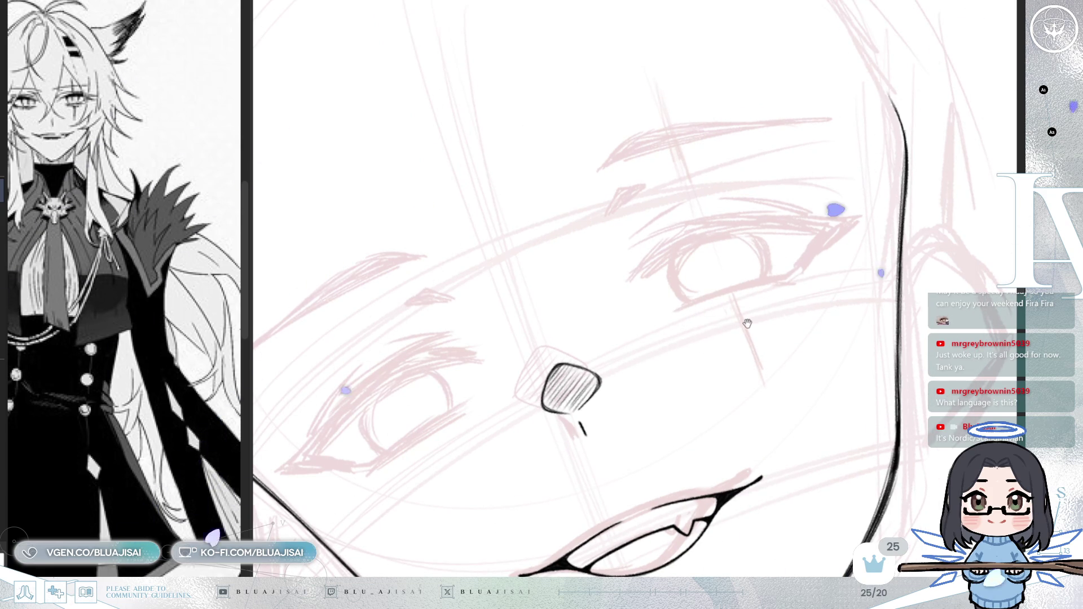
- Ink the right eye's upper lid with a tapered lash stroke and short lashes below it
{"action": "key", "text": "Delete"}
{"action": "key", "text": "Delete"}
{"action": "key", "text": "Delete"}
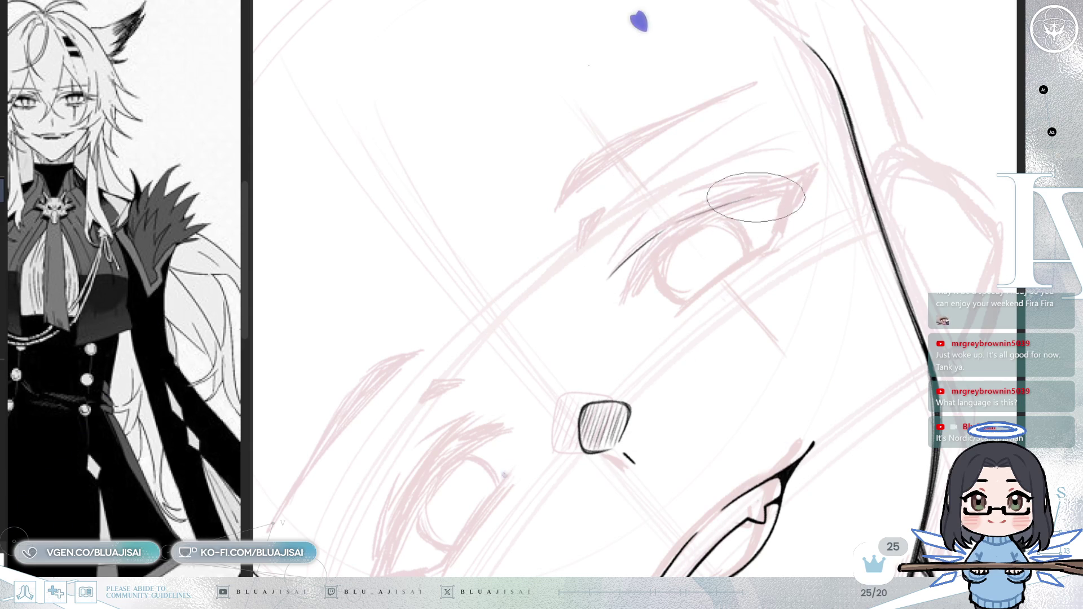
{"action": "key", "text": "ctrl+z"}
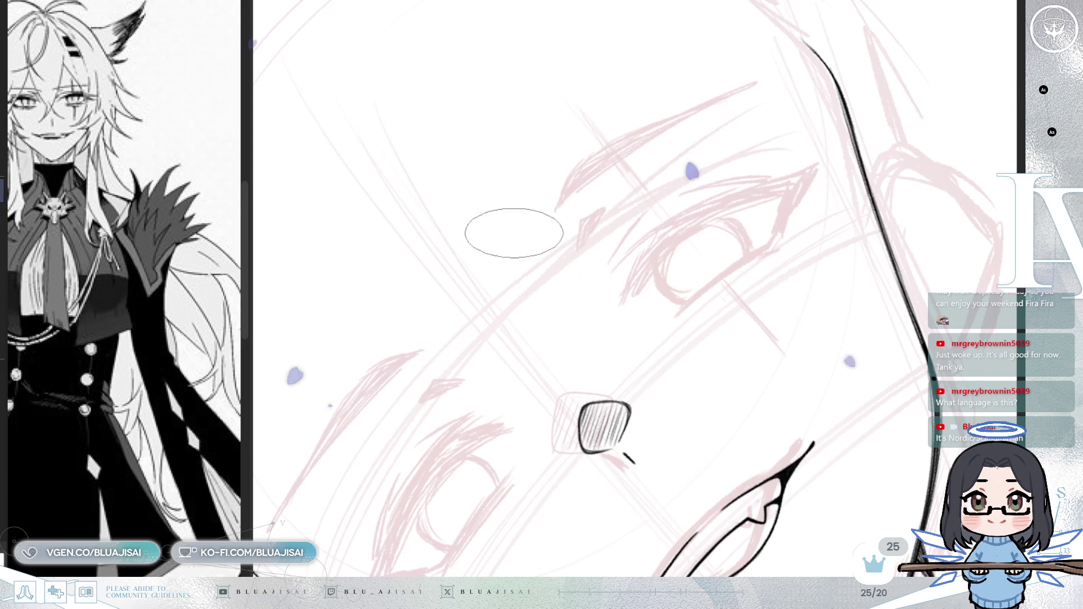
{"action": "left_click_drag", "start_coordinate": [643, 212], "coordinate": [638, 227]}
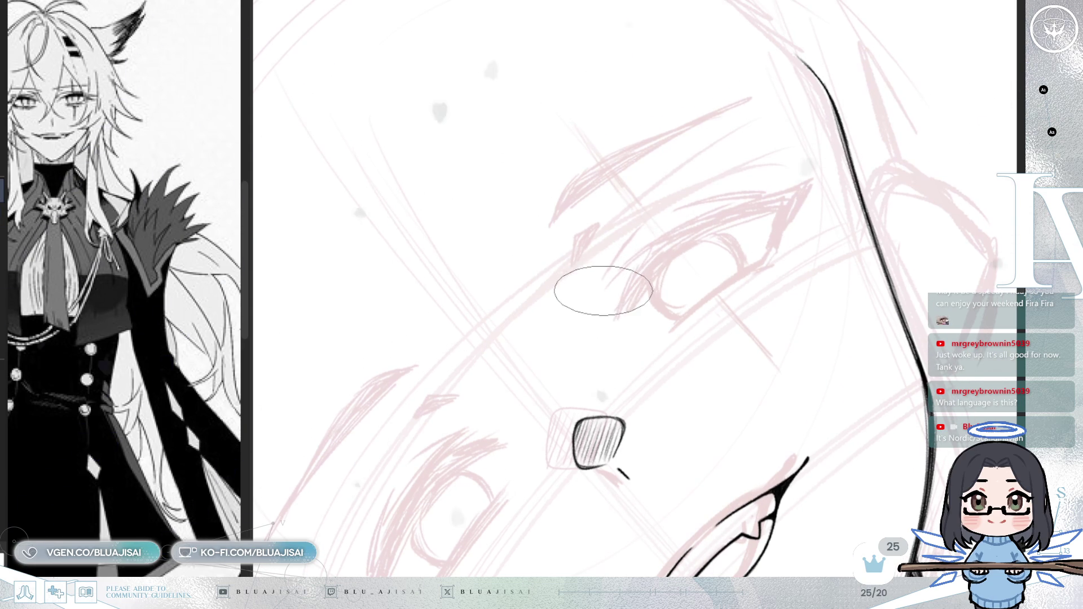
{"action": "left_click_drag", "start_coordinate": [620, 269], "coordinate": [848, 155]}
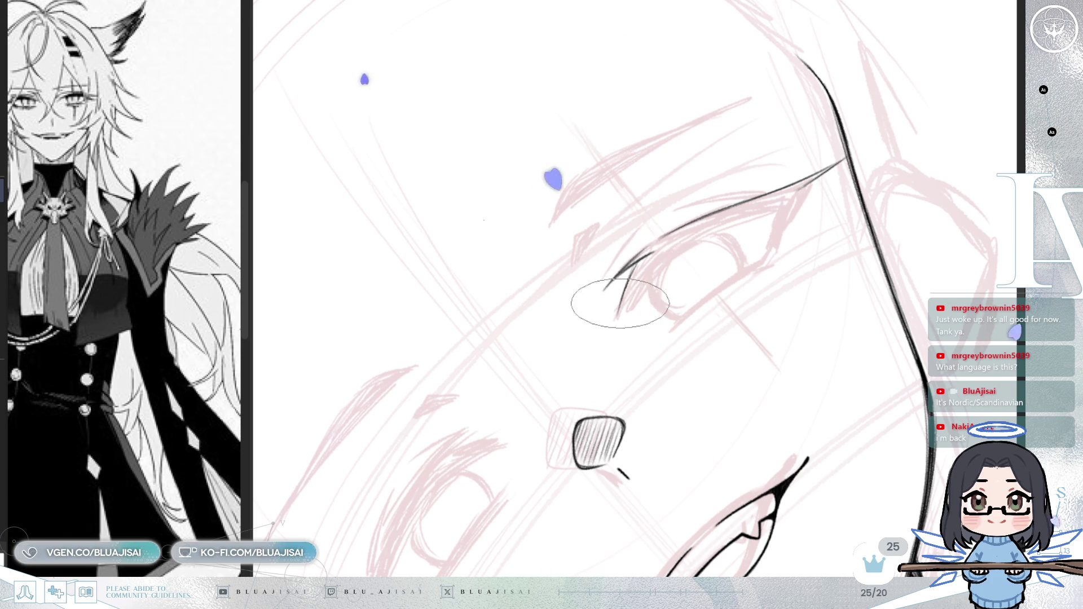
{"action": "mouse_move", "coordinate": [621, 299]}
{"action": "left_mouse_down"}
{"action": "mouse_move", "coordinate": [616, 320]}
{"action": "mouse_move", "coordinate": [635, 295]}
{"action": "left_mouse_up"}
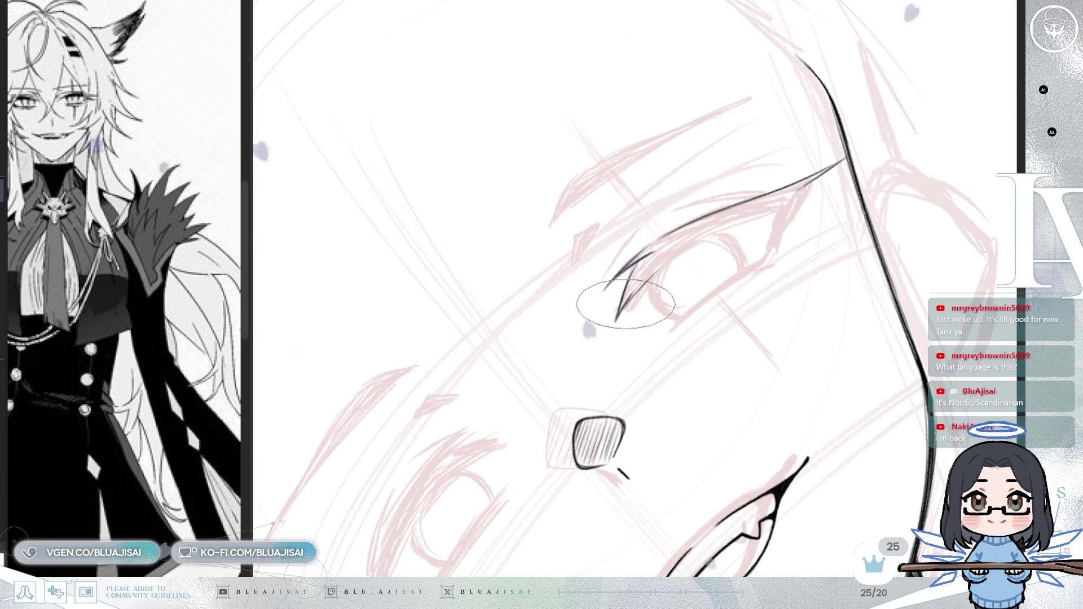
{"action": "left_click_drag", "start_coordinate": [677, 251], "coordinate": [702, 237]}
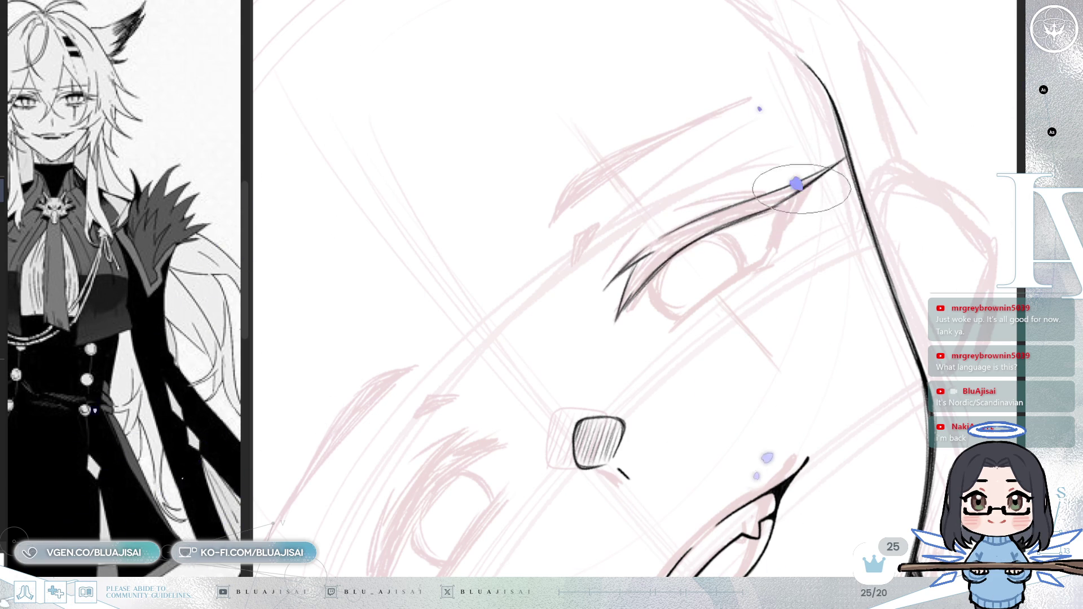
- Mirror the canvas to check the eye, then rotate the view back upright
{"action": "key", "text": "m"}
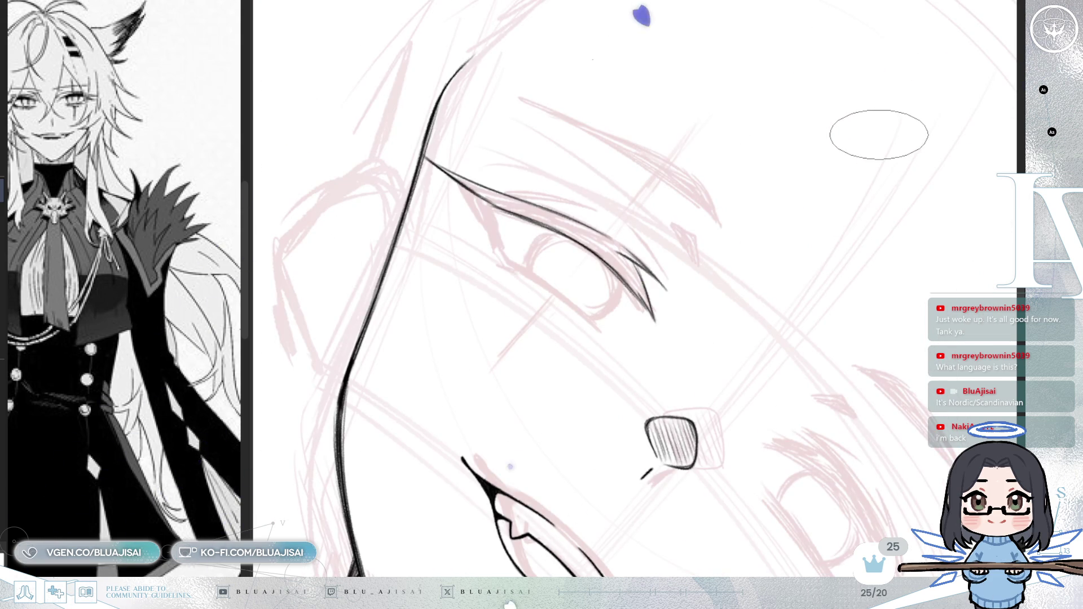
{"action": "key", "text": "m"}
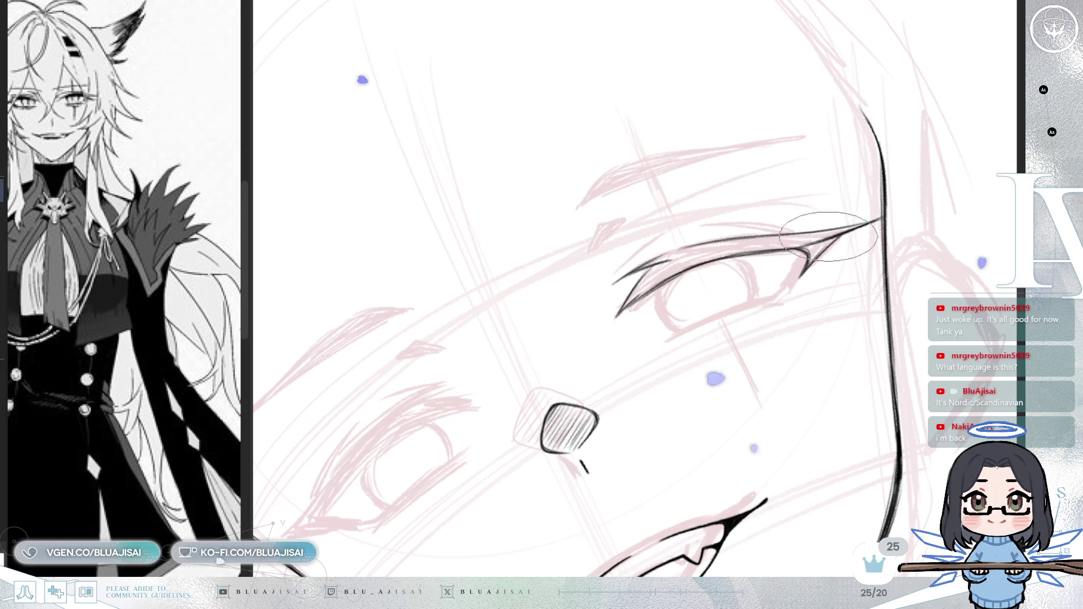
{"action": "left_click_drag", "start_coordinate": [819, 260], "coordinate": [818, 263]}
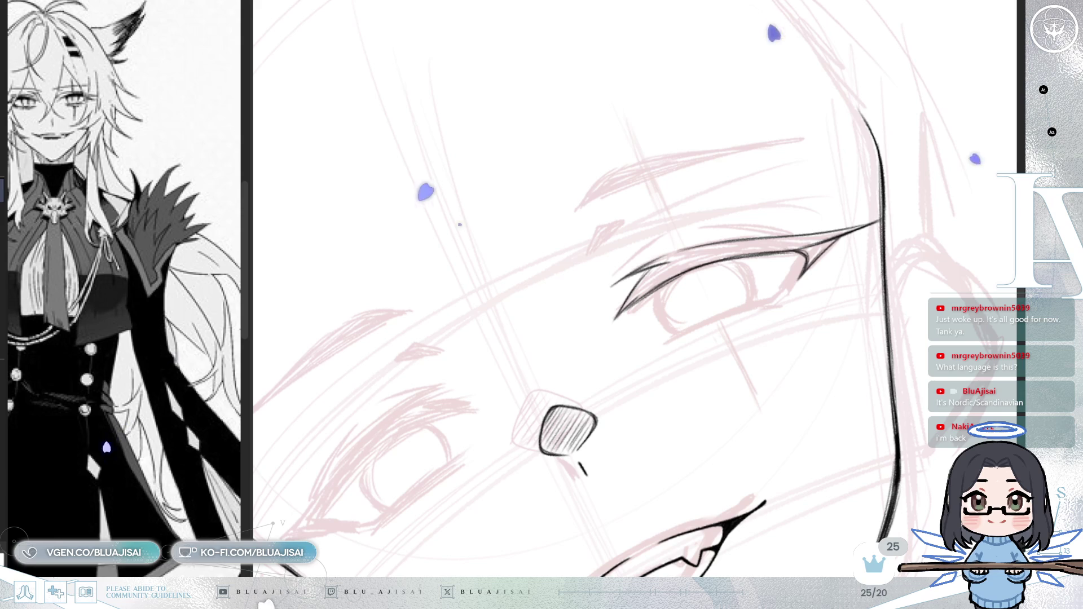
{"action": "mouse_move", "coordinate": [846, 251]}
{"action": "left_mouse_down"}
{"action": "mouse_move", "coordinate": [875, 241]}
{"action": "mouse_move", "coordinate": [894, 389]}
{"action": "left_mouse_up"}
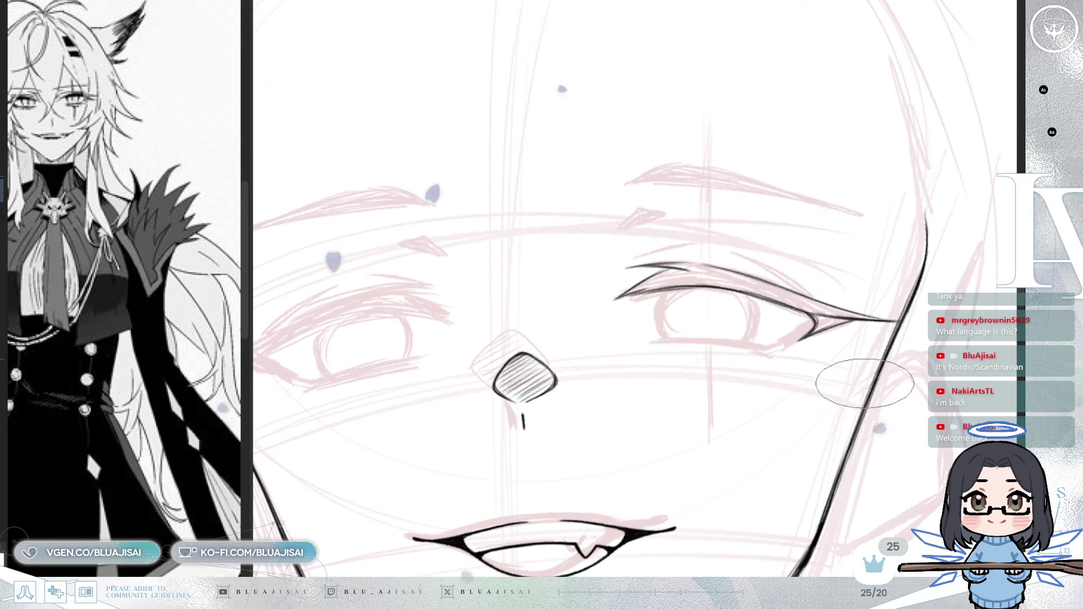
- Draw a thin black lower eyelid line beneath the right eye
{"action": "left_click_drag", "start_coordinate": [795, 344], "coordinate": [710, 341]}
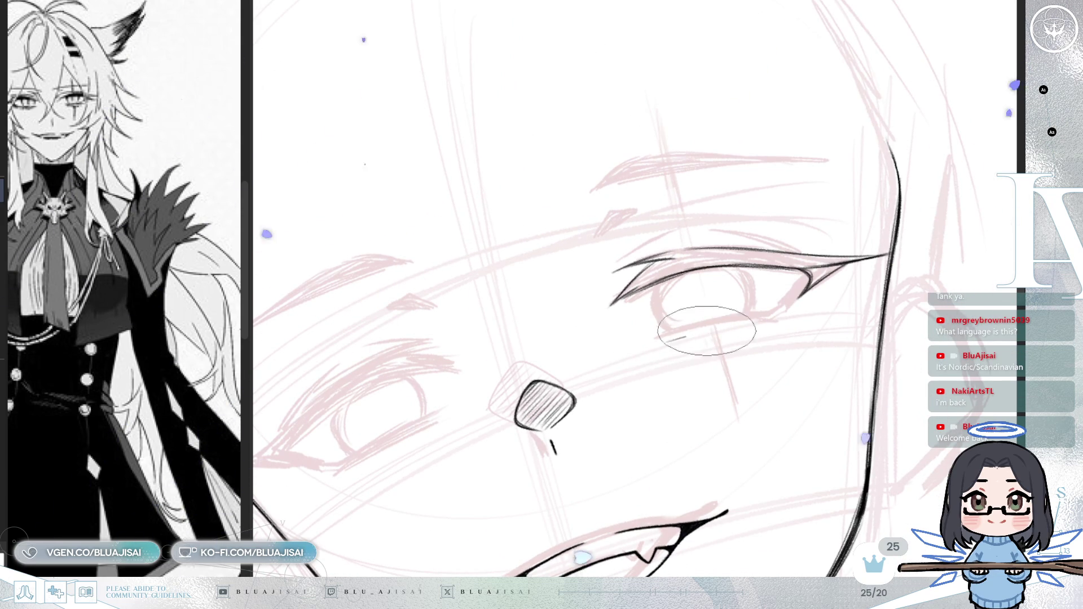
{"action": "left_click_drag", "start_coordinate": [667, 341], "coordinate": [741, 326]}
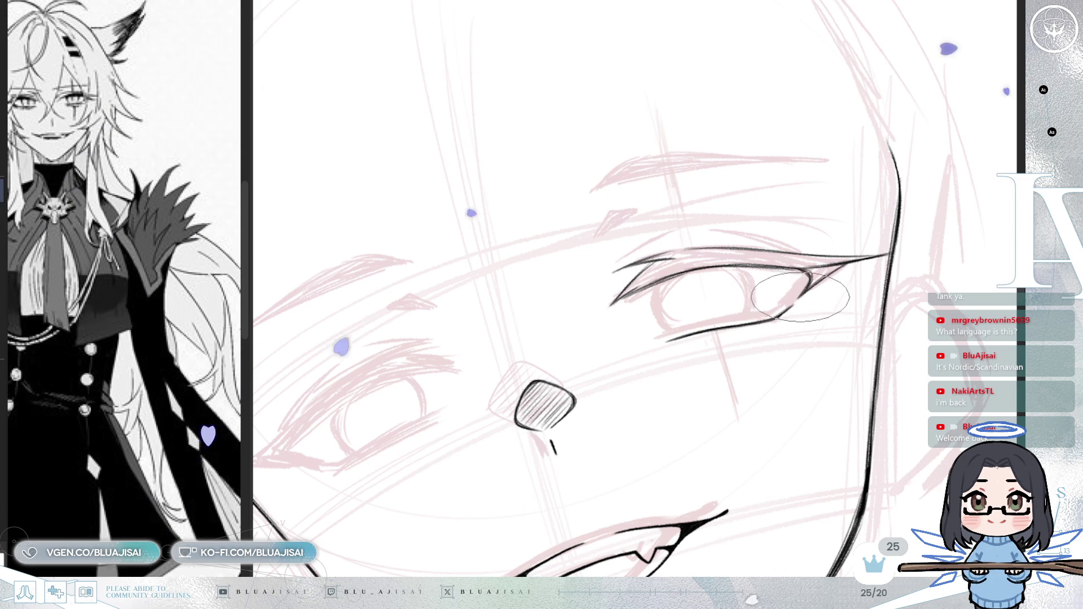
{"action": "scroll", "coordinate": [807, 291], "scroll_direction": "down", "scroll_amount": 2}
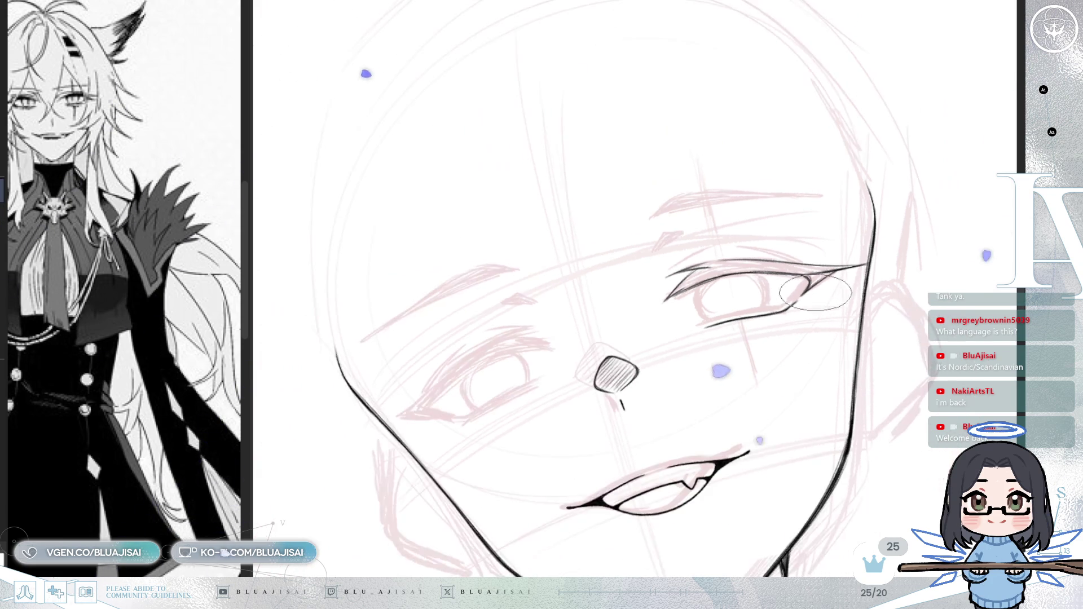
{"action": "scroll", "coordinate": [840, 290], "scroll_direction": "up", "scroll_amount": 3}
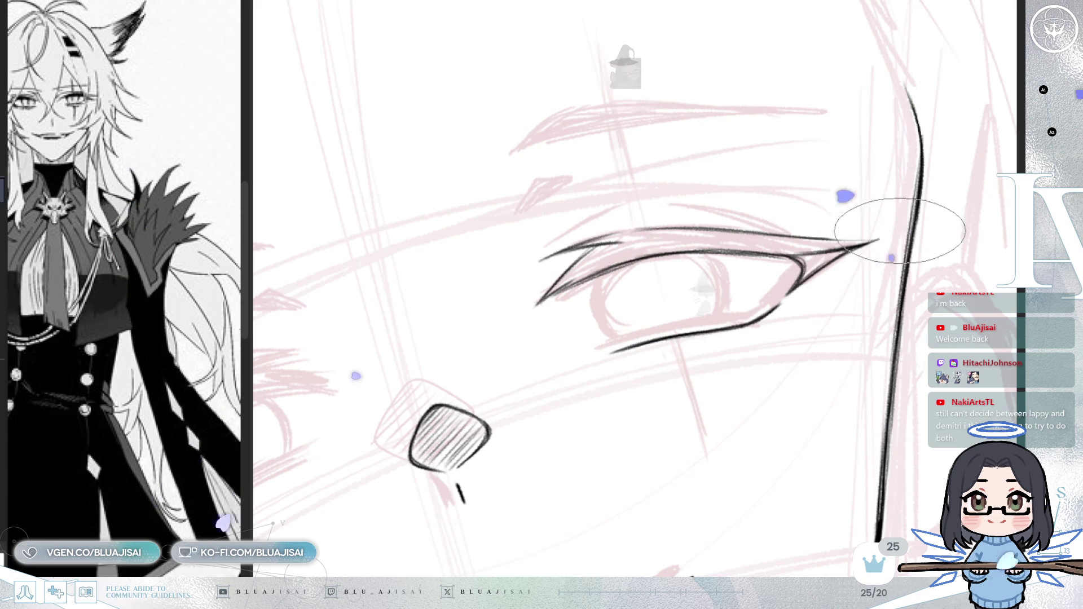
- Extend the eyeliner tip at the outer corner, then reframe the view on eye and nose
{"action": "left_click_drag", "start_coordinate": [846, 236], "coordinate": [894, 231]}
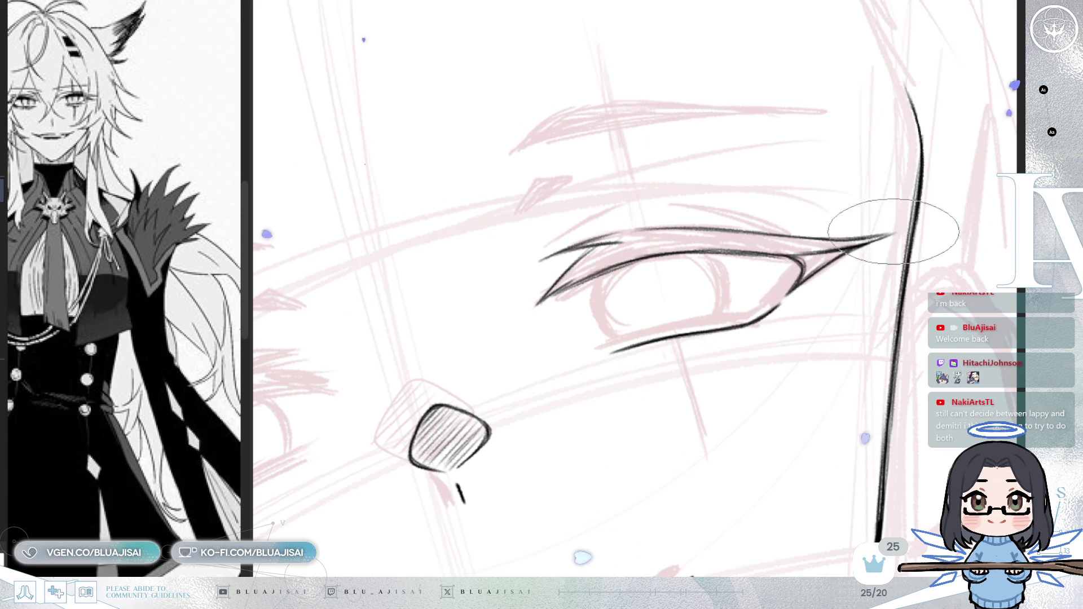
{"action": "scroll", "coordinate": [928, 223], "scroll_direction": "down", "scroll_amount": 5}
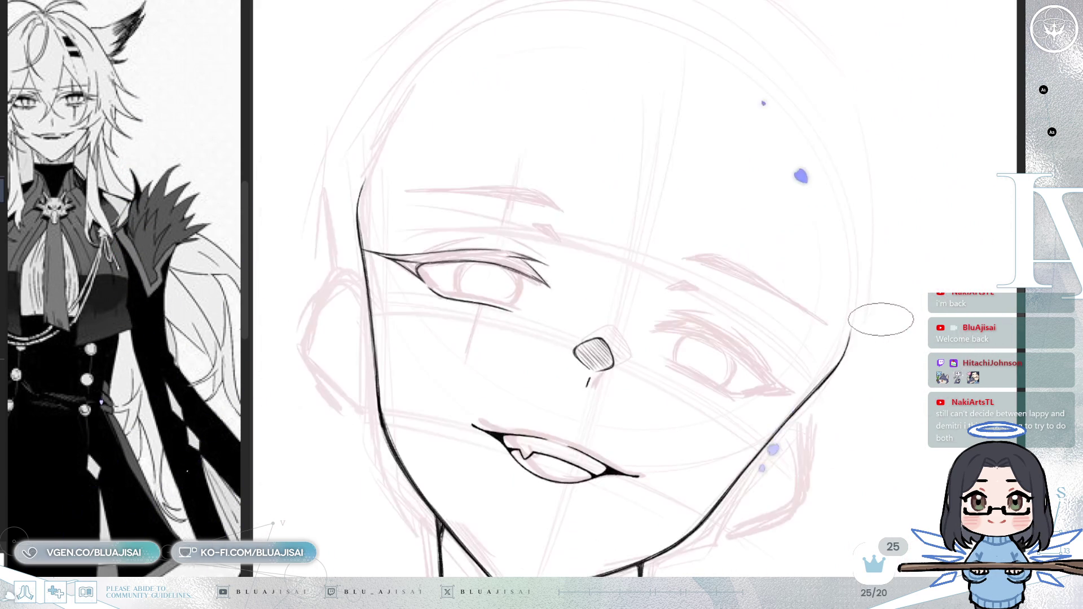
{"action": "key", "text": "minus"}
{"action": "scroll", "coordinate": [880, 320], "scroll_direction": "up", "scroll_amount": 5}
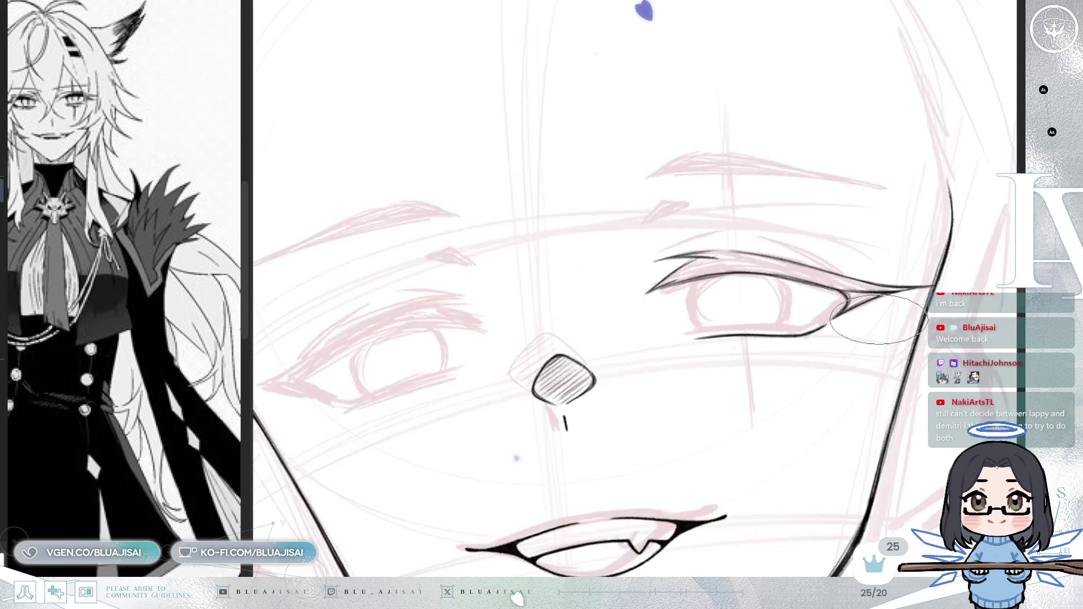
{"action": "left_click_drag", "start_coordinate": [843, 346], "coordinate": [849, 323]}
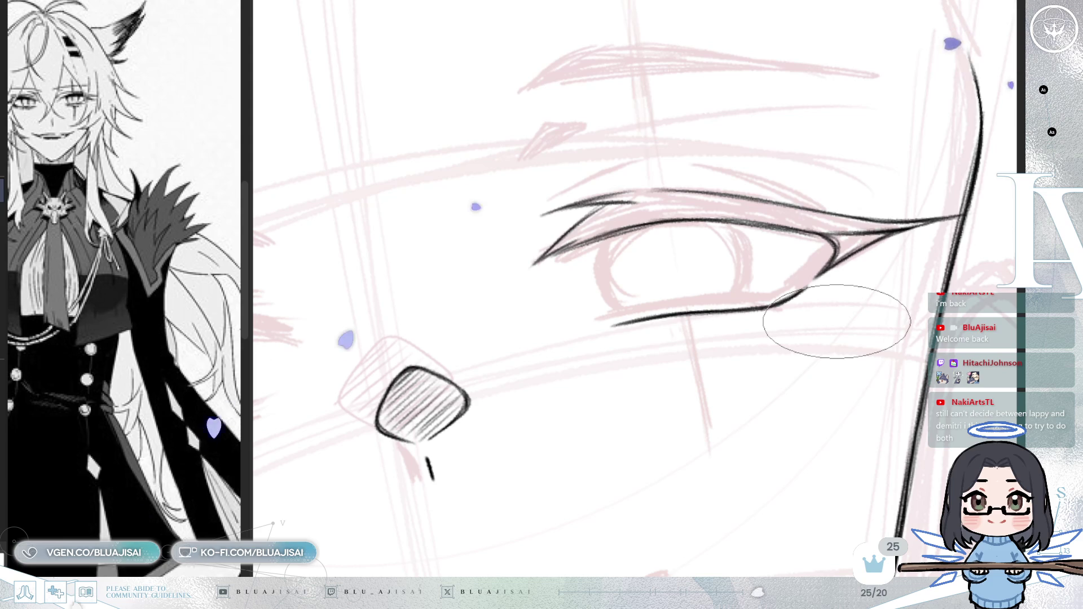
{"action": "mouse_move", "coordinate": [829, 406]}
{"action": "left_mouse_down"}
{"action": "mouse_move", "coordinate": [778, 442]}
{"action": "mouse_move", "coordinate": [801, 459]}
{"action": "mouse_move", "coordinate": [863, 449]}
{"action": "left_mouse_up"}
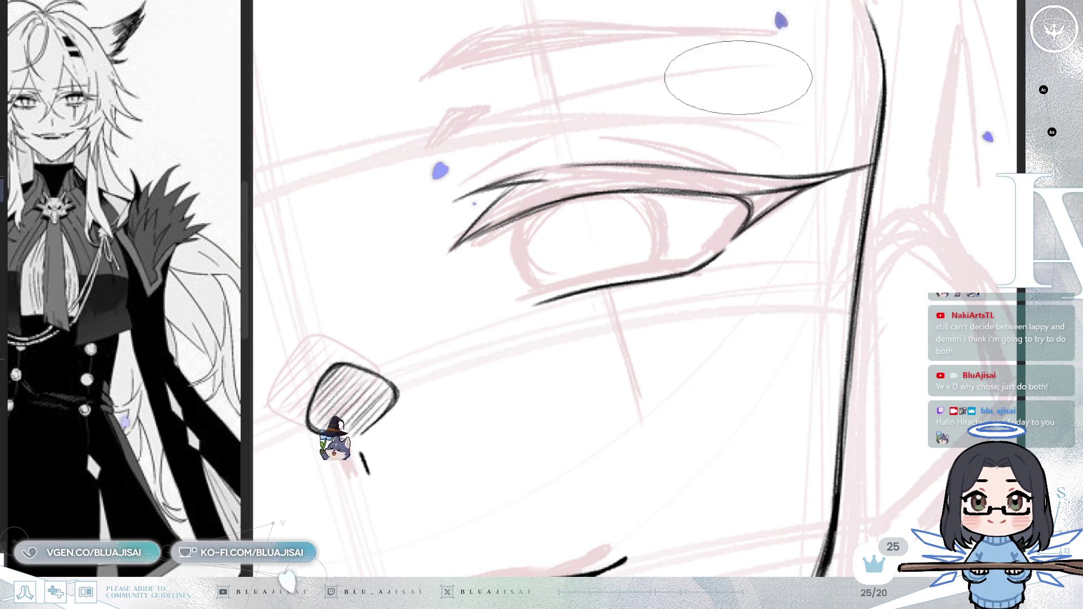
- Rotate the canvas counter-clockwise to tilt the eye for thickening the inner lash
{"action": "key", "text": "Delete"}
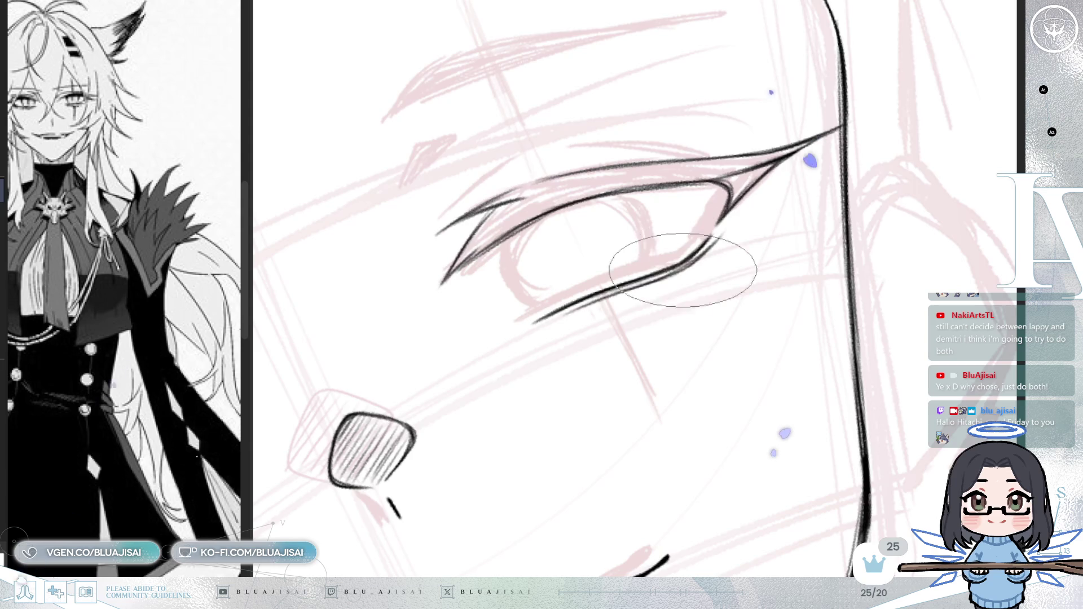
{"action": "key", "text": "minus"}
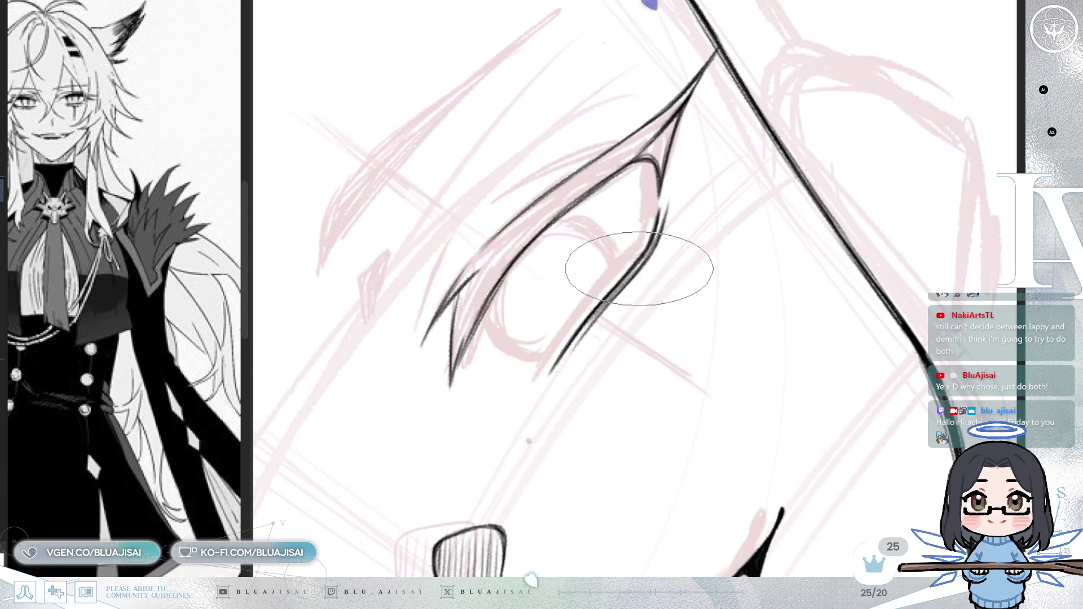
{"action": "key", "text": "asciicircum"}
{"action": "key", "text": "minus"}
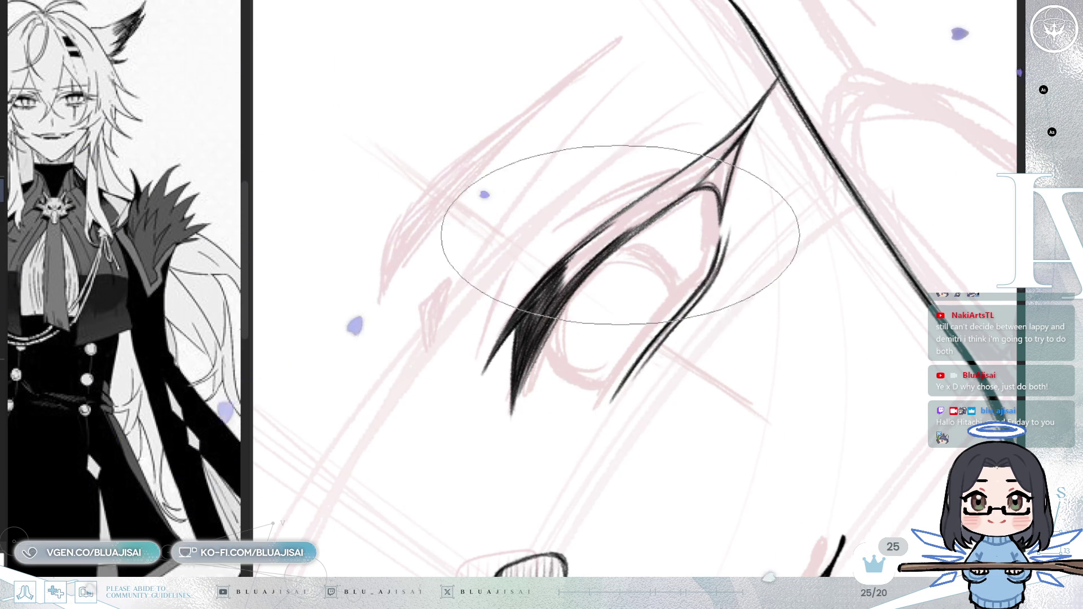
- Fill gaps in the thick upper lash stroke so it tapers into a long wing toward the cheek
{"action": "left_click_drag", "start_coordinate": [620, 236], "coordinate": [599, 231]}
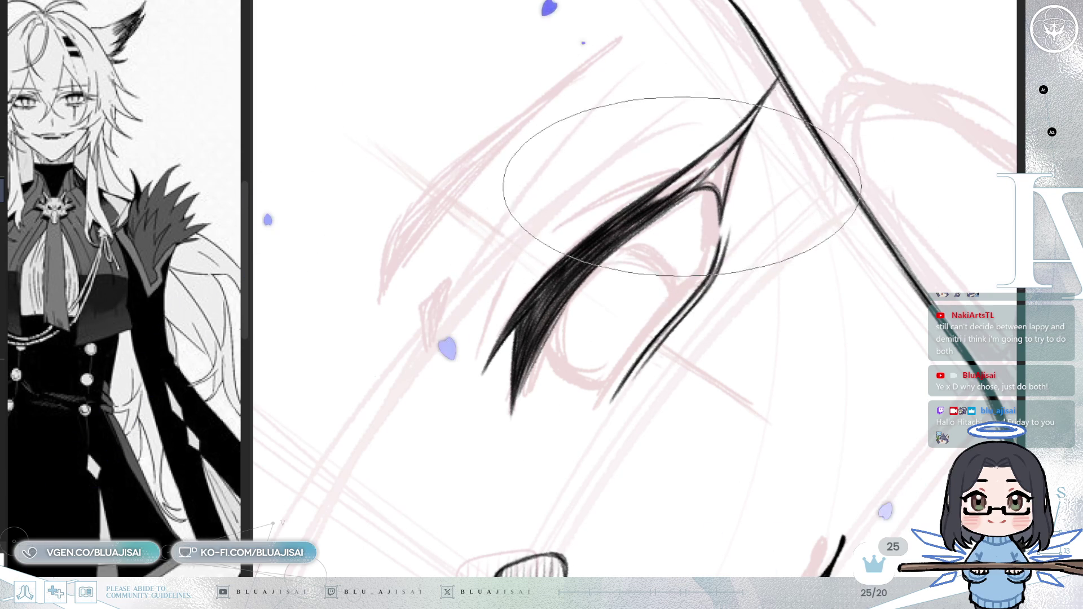
{"action": "mouse_move", "coordinate": [689, 180]}
{"action": "left_mouse_down"}
{"action": "mouse_move", "coordinate": [644, 299]}
{"action": "mouse_move", "coordinate": [647, 333]}
{"action": "left_mouse_up"}
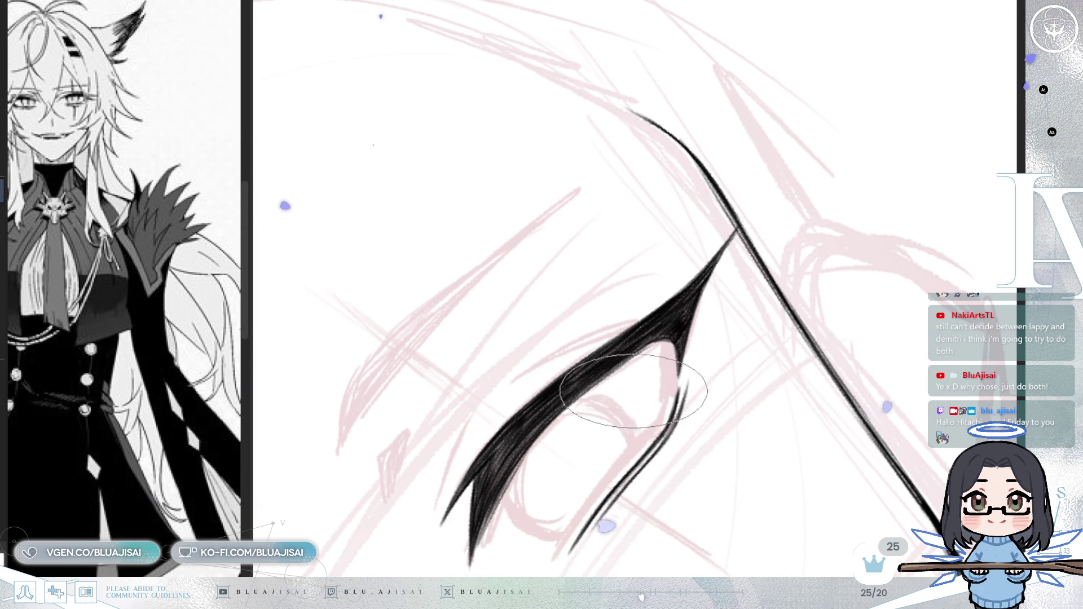
{"action": "left_click_drag", "start_coordinate": [595, 429], "coordinate": [685, 344]}
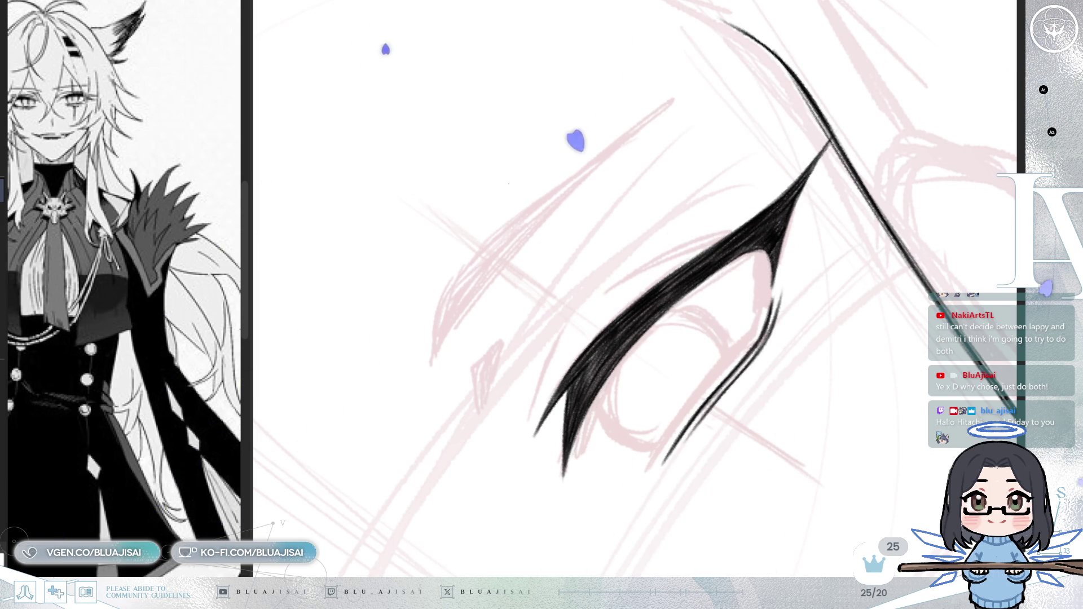
{"action": "mouse_move", "coordinate": [971, 221]}
{"action": "left_mouse_down"}
{"action": "mouse_move", "coordinate": [796, 306]}
{"action": "mouse_move", "coordinate": [798, 291]}
{"action": "mouse_move", "coordinate": [816, 306]}
{"action": "mouse_move", "coordinate": [846, 276]}
{"action": "left_mouse_up"}
{"action": "scroll", "coordinate": [812, 309], "scroll_direction": "down", "scroll_amount": 2}
{"action": "scroll", "coordinate": [813, 310], "scroll_direction": "up", "scroll_amount": 3}
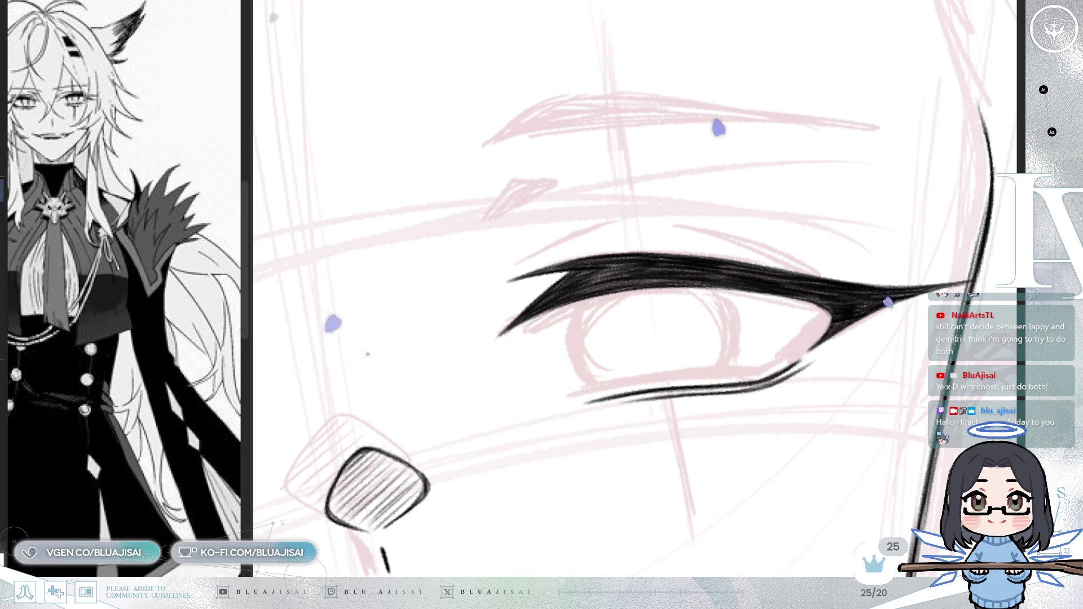
- Add soft grey hatching along the upper lash line of the right eye
{"action": "key", "text": "minus"}
{"action": "key", "text": "minus"}
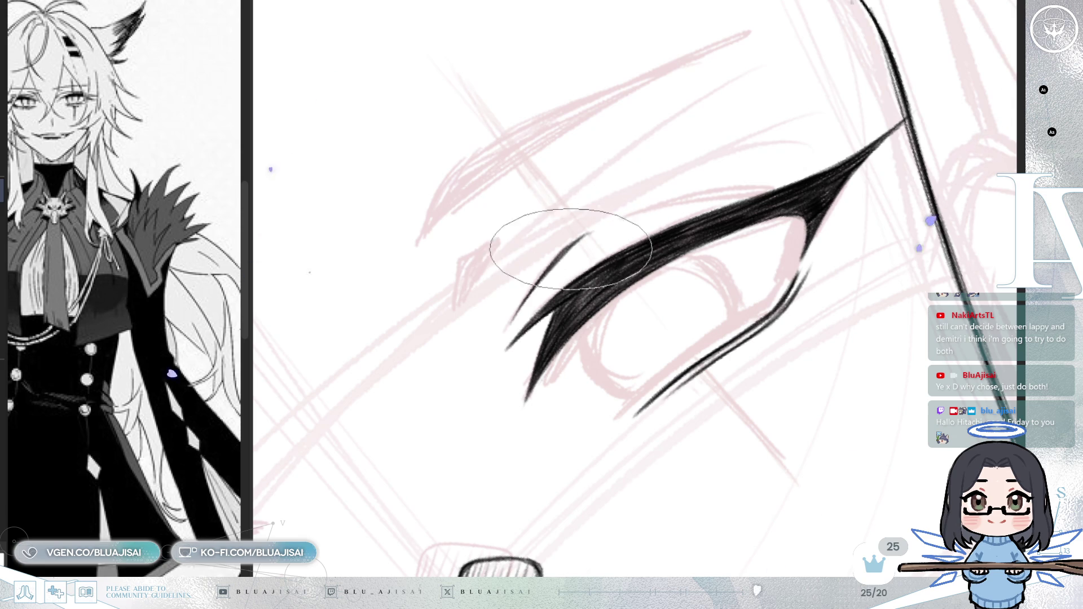
{"action": "key", "text": "Delete"}
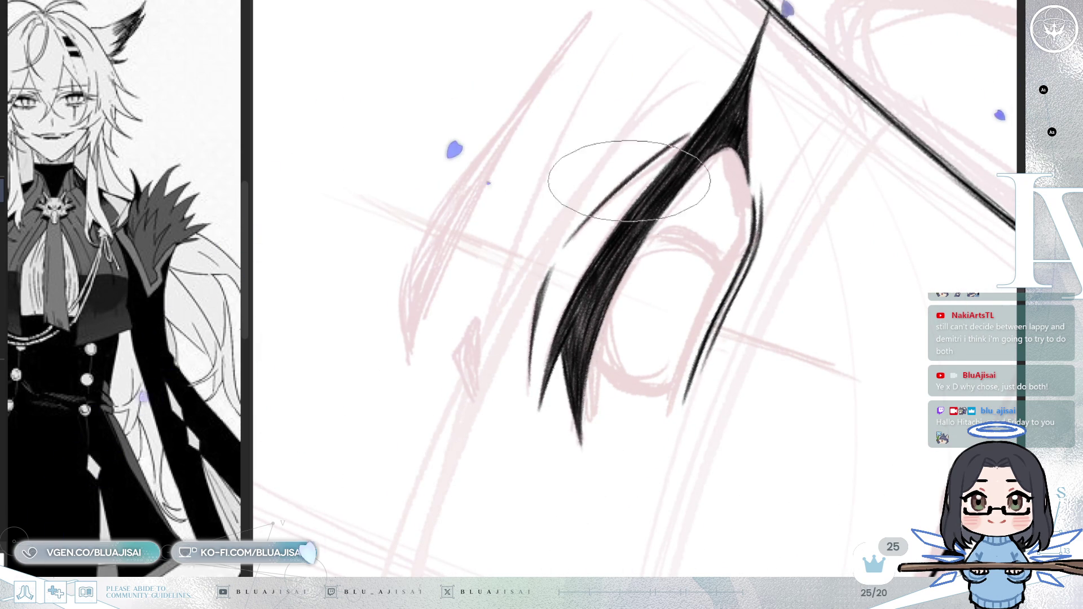
{"action": "left_click_drag", "start_coordinate": [568, 282], "coordinate": [557, 300]}
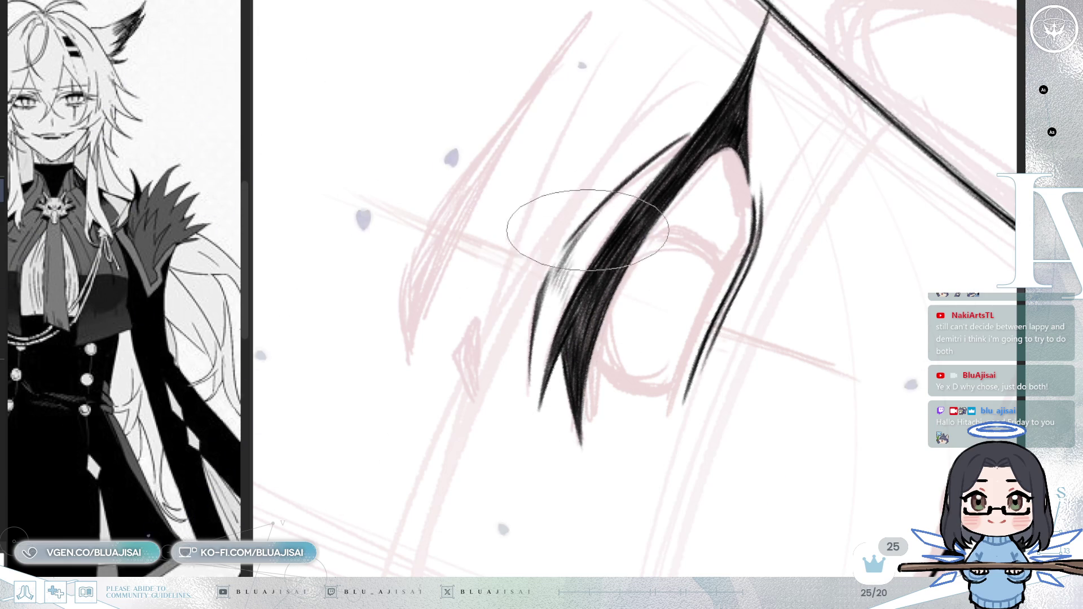
{"action": "key", "text": "Delete"}
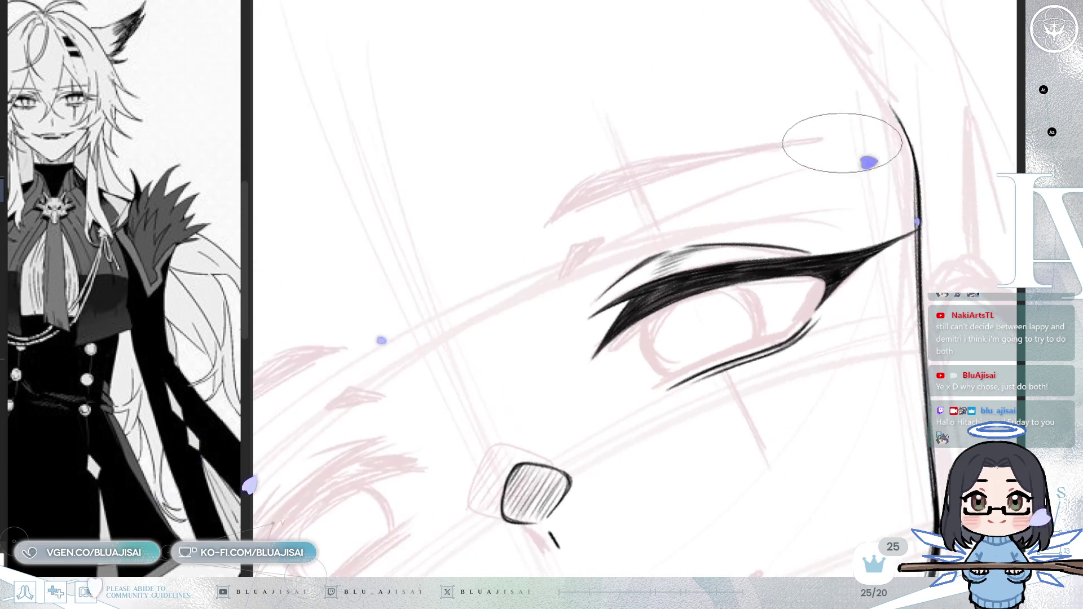
{"action": "scroll", "coordinate": [653, 242], "scroll_direction": "up", "scroll_amount": 3}
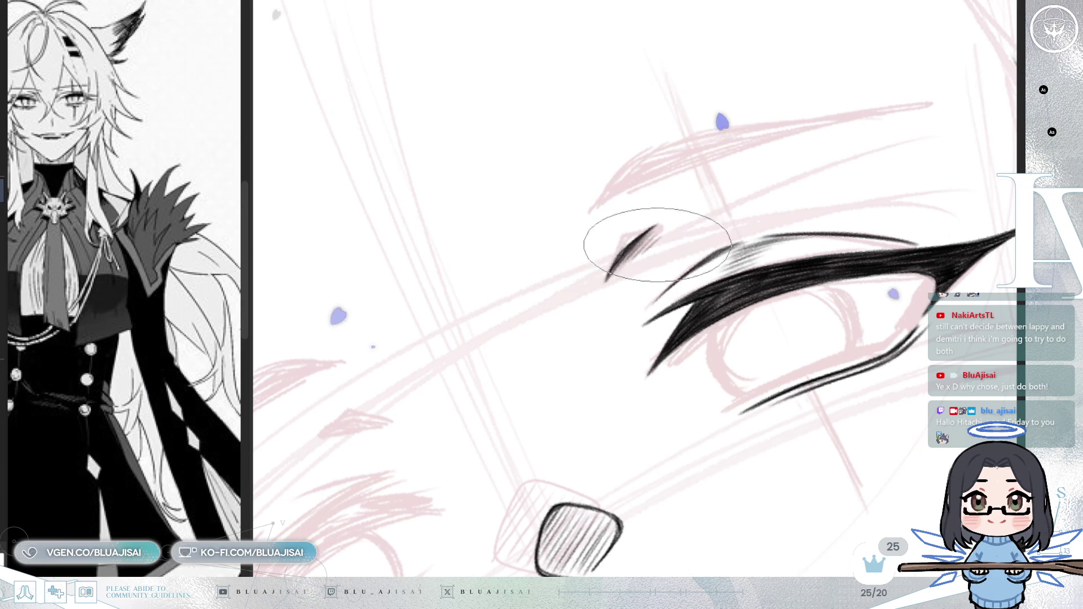
{"action": "scroll", "coordinate": [675, 242], "scroll_direction": "down", "scroll_amount": 5}
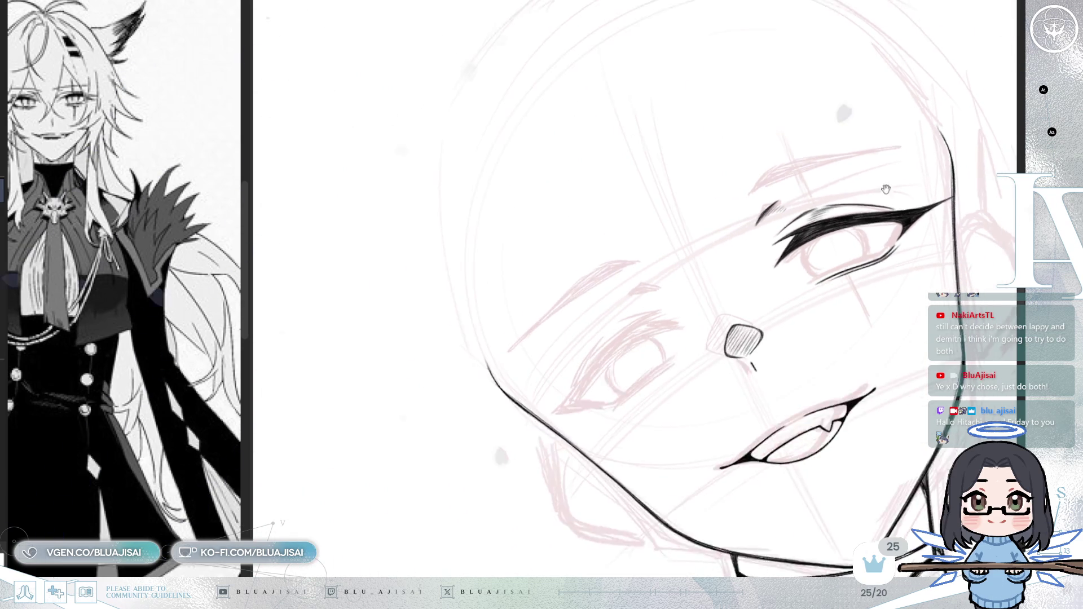
{"action": "scroll", "coordinate": [750, 242], "scroll_direction": "up", "scroll_amount": 6}
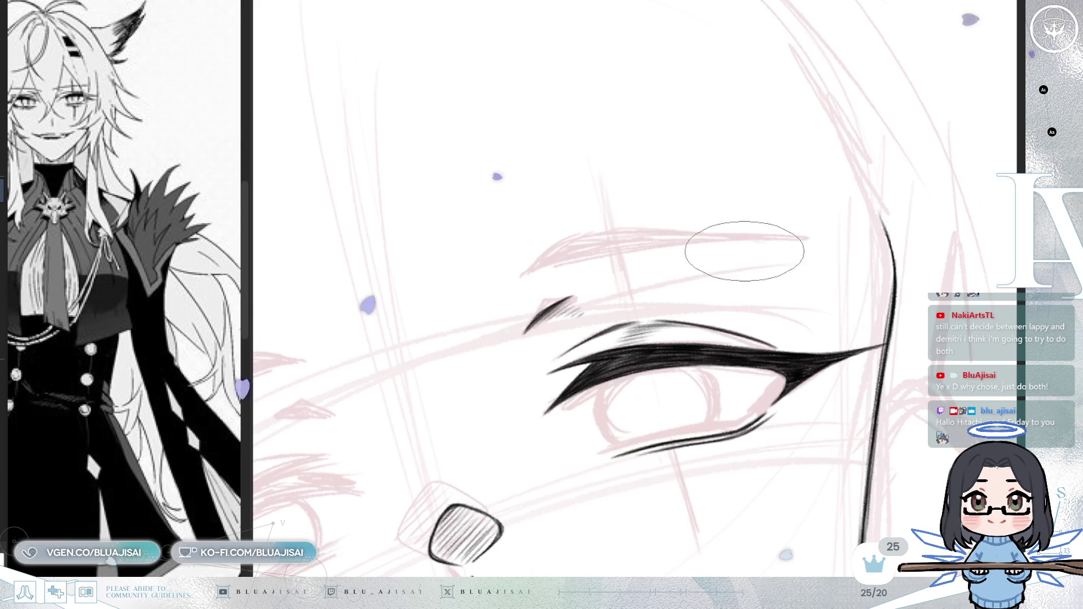
{"action": "left_click_drag", "start_coordinate": [750, 251], "coordinate": [779, 250]}
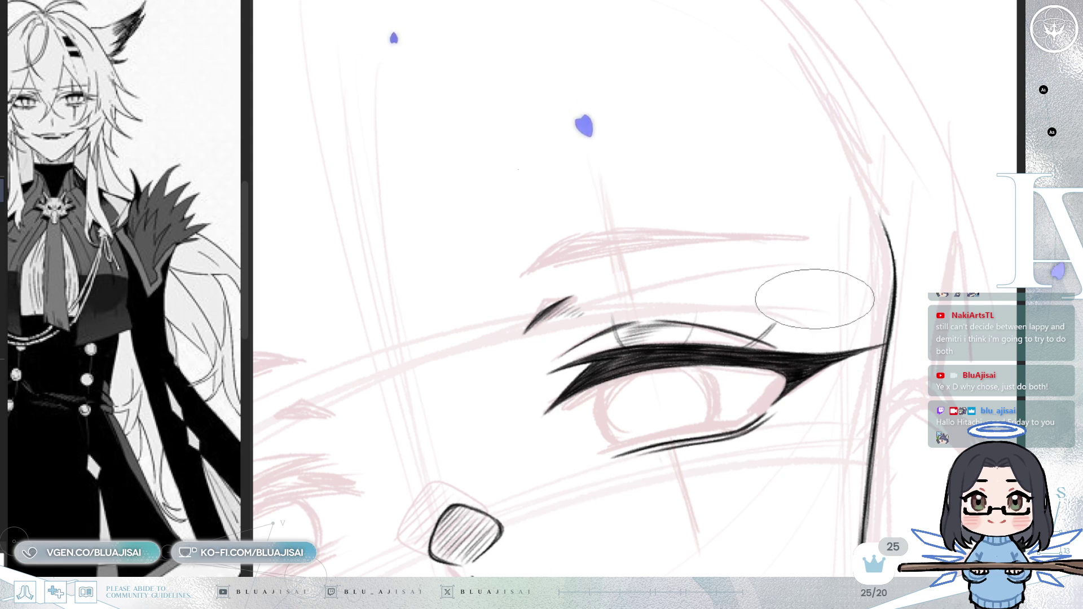
- Draw spiky lash flicks along the upper lid and a short crease stroke above
{"action": "key", "text": "h"}
{"action": "mouse_move", "coordinate": [810, 295]}
{"action": "left_mouse_down"}
{"action": "mouse_move", "coordinate": [725, 278]}
{"action": "mouse_move", "coordinate": [593, 313]}
{"action": "left_mouse_up"}
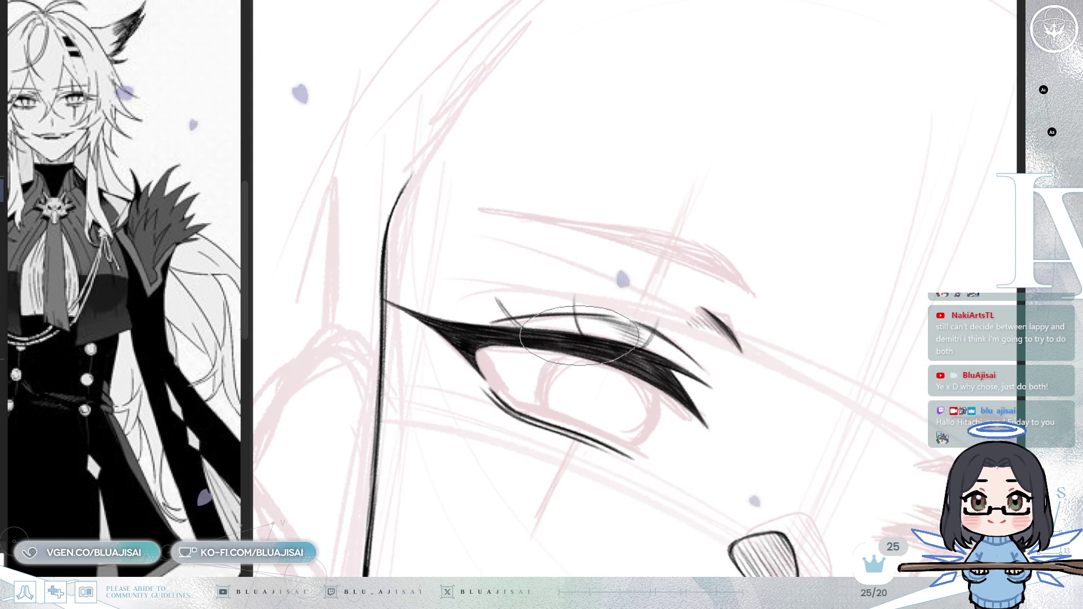
{"action": "left_click_drag", "start_coordinate": [580, 336], "coordinate": [649, 303]}
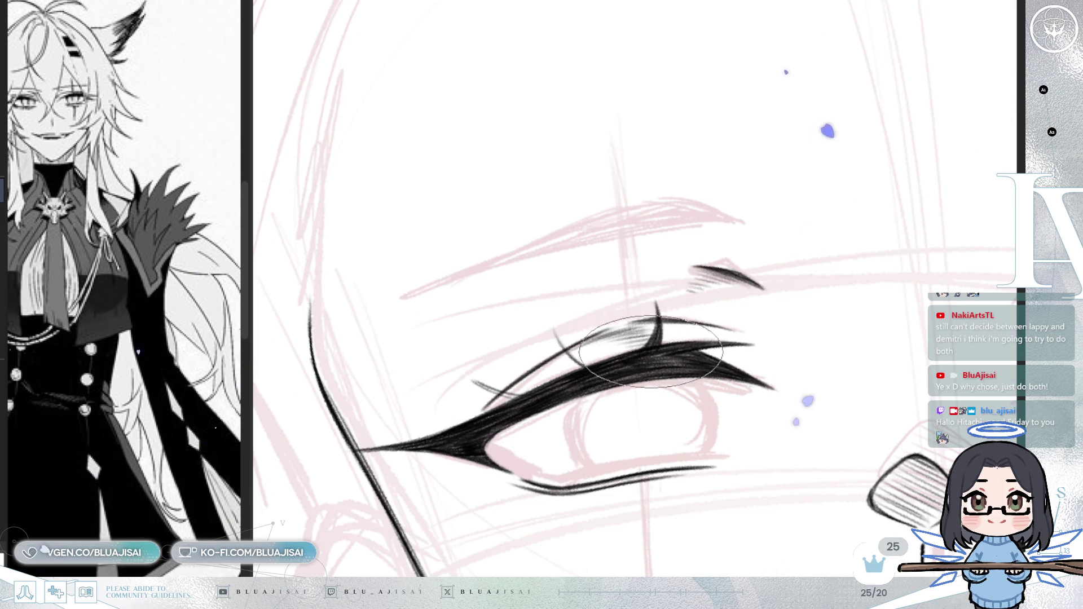
{"action": "key", "text": "h"}
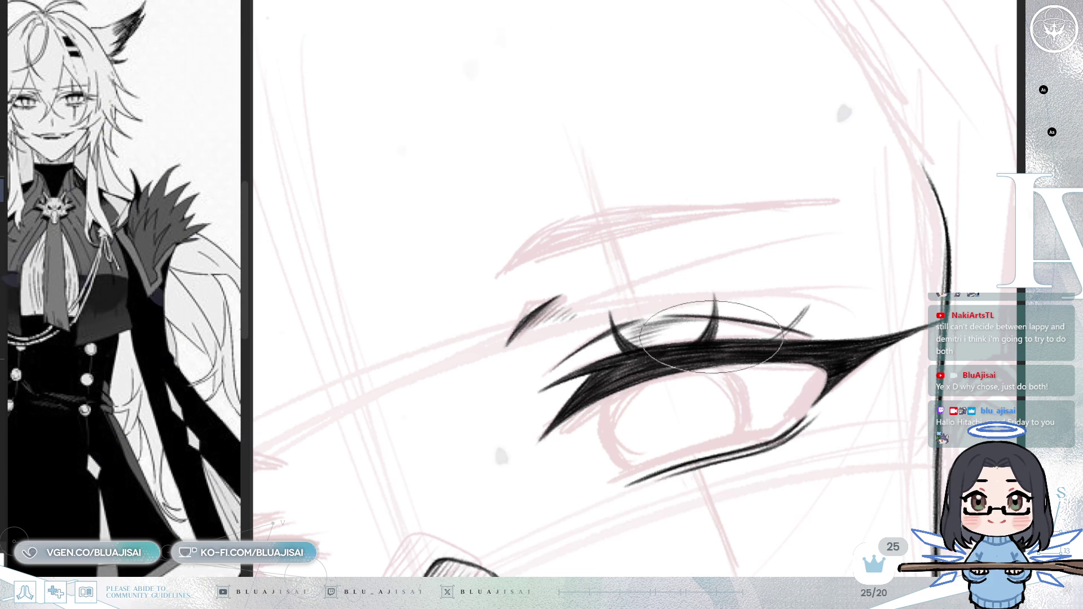
{"action": "left_click_drag", "start_coordinate": [715, 327], "coordinate": [751, 356]}
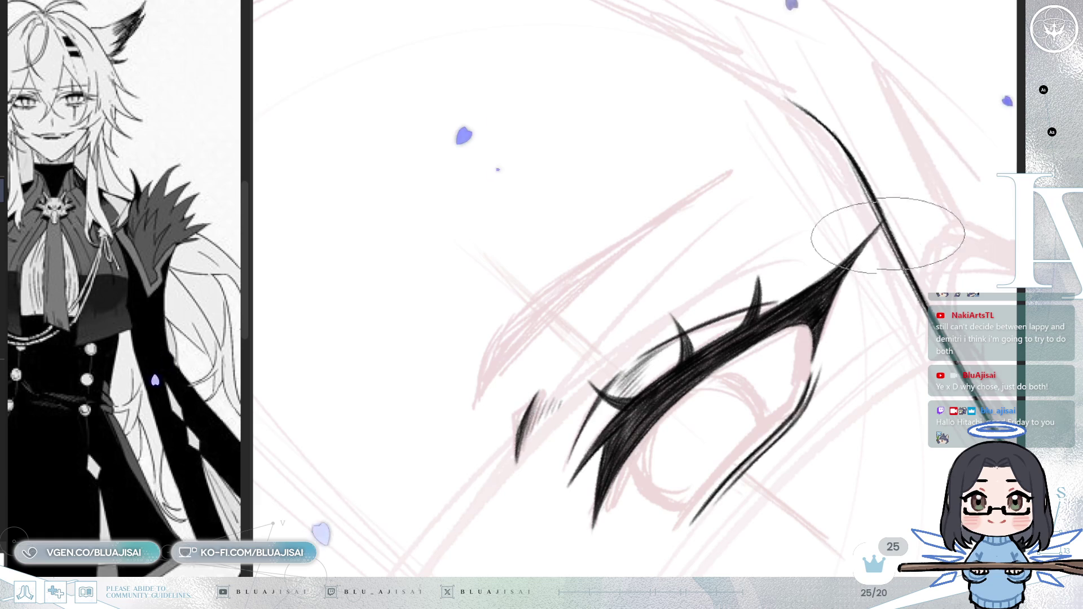
{"action": "key", "text": "End"}
{"action": "key", "text": "End"}
{"action": "key", "text": "End"}
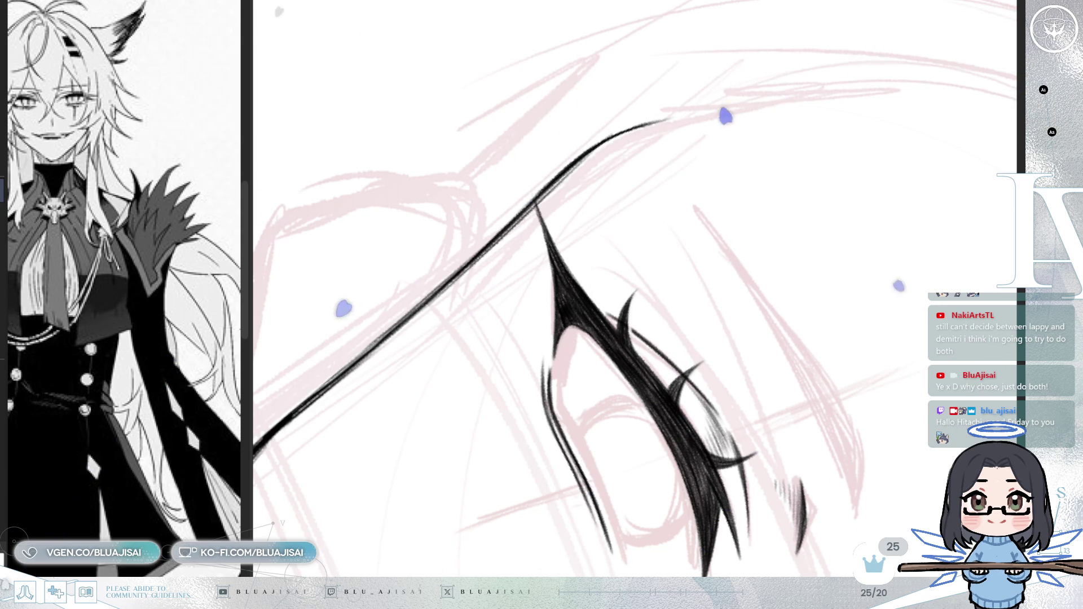
{"action": "left_click_drag", "start_coordinate": [620, 282], "coordinate": [650, 316]}
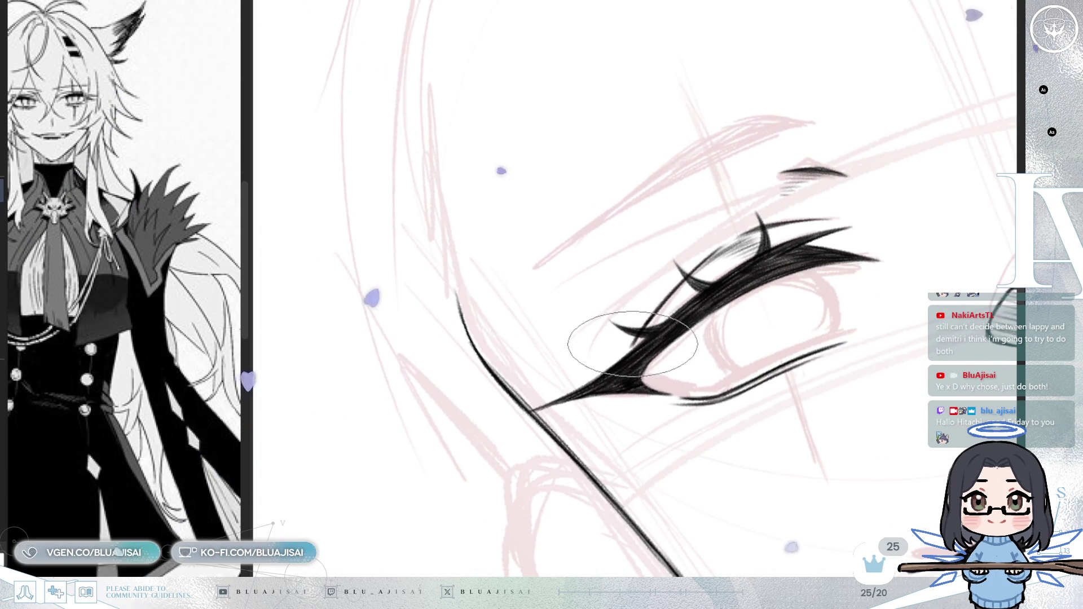
{"action": "left_click_drag", "start_coordinate": [814, 233], "coordinate": [797, 261]}
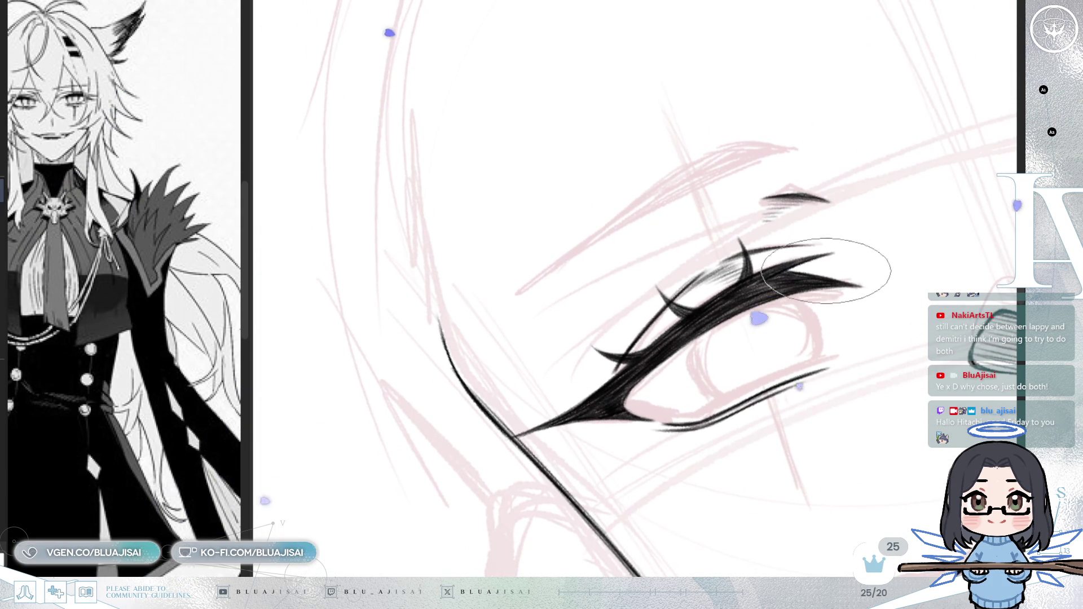
{"action": "left_click_drag", "start_coordinate": [649, 315], "coordinate": [660, 338]}
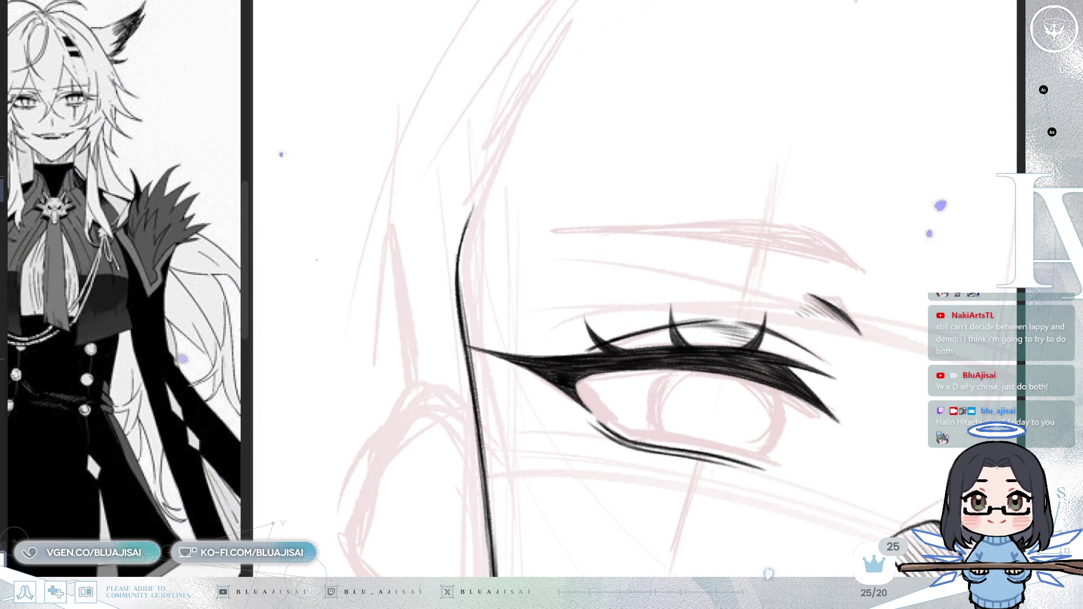
{"action": "key", "text": "minus"}
{"action": "key", "text": "minus"}
{"action": "key", "text": "minus"}
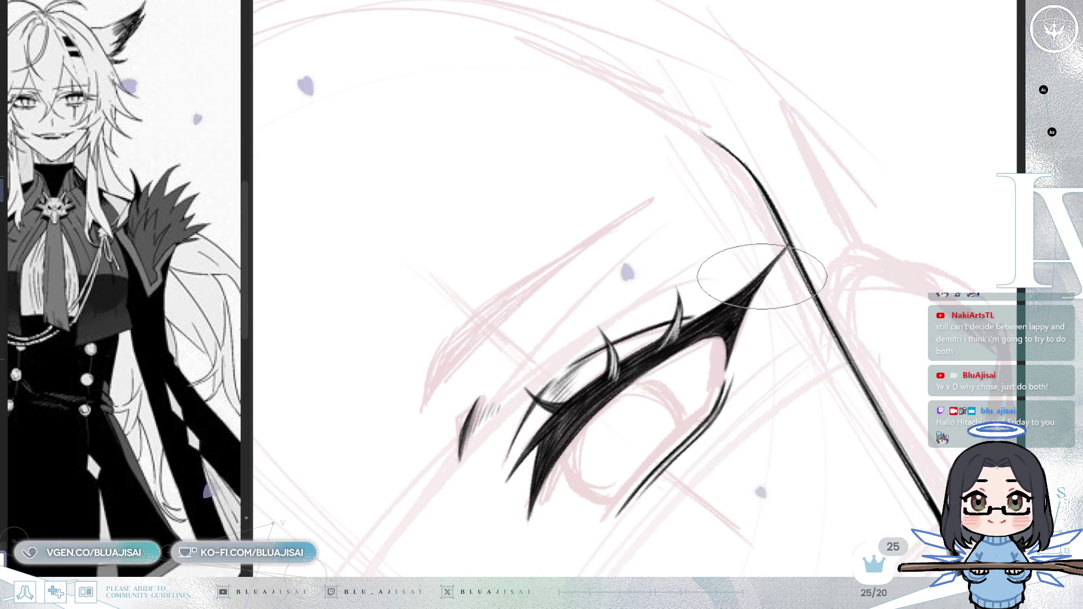
{"action": "key", "text": "minus"}
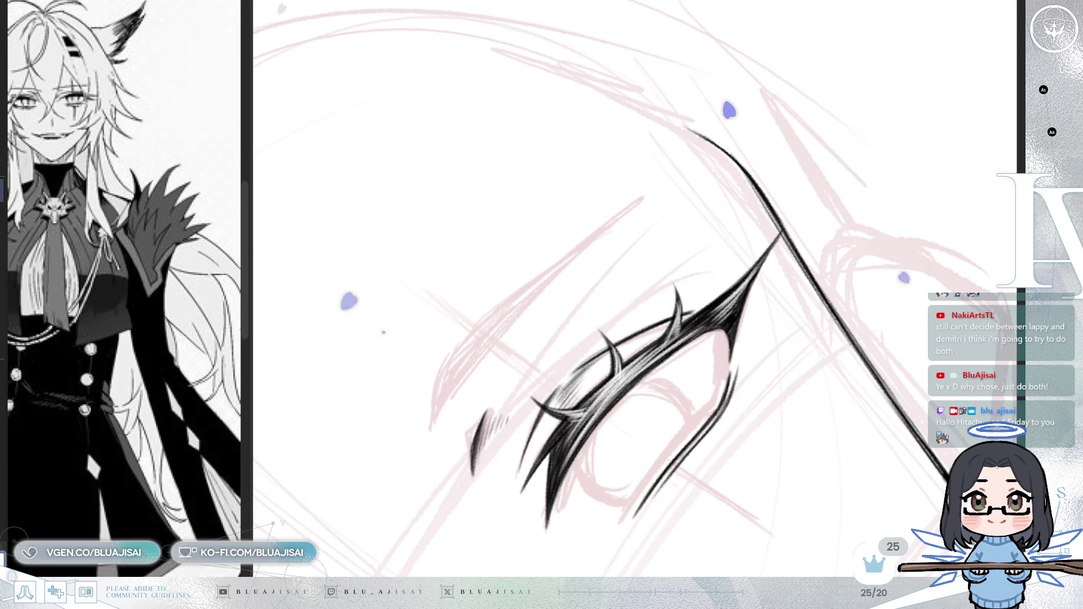
{"action": "mouse_move", "coordinate": [686, 364]}
{"action": "left_mouse_down"}
{"action": "mouse_move", "coordinate": [652, 342]}
{"action": "mouse_move", "coordinate": [660, 317]}
{"action": "left_mouse_up"}
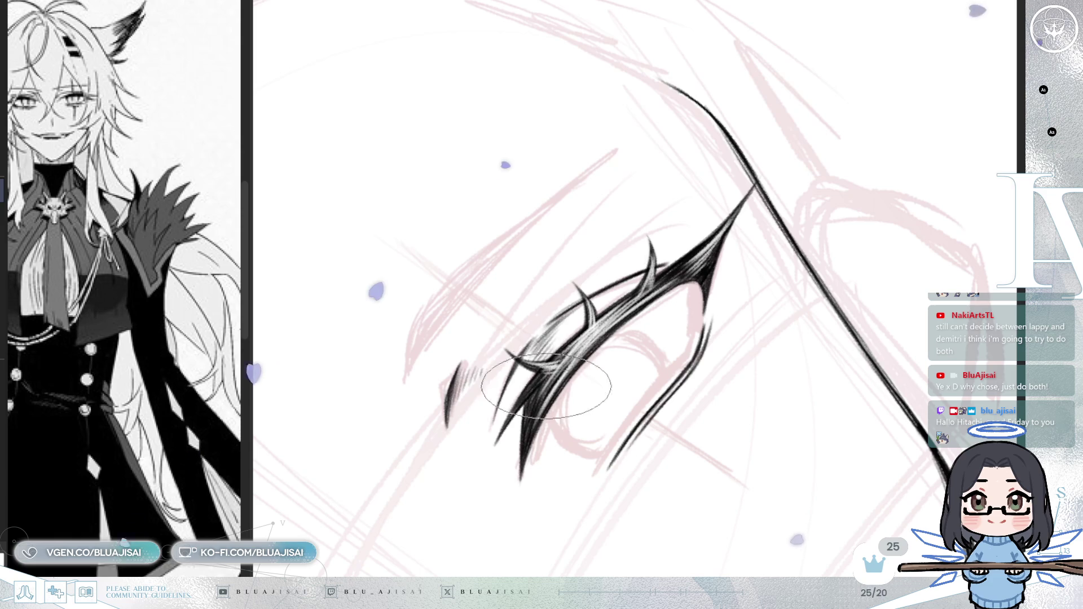
{"action": "key", "text": "minus"}
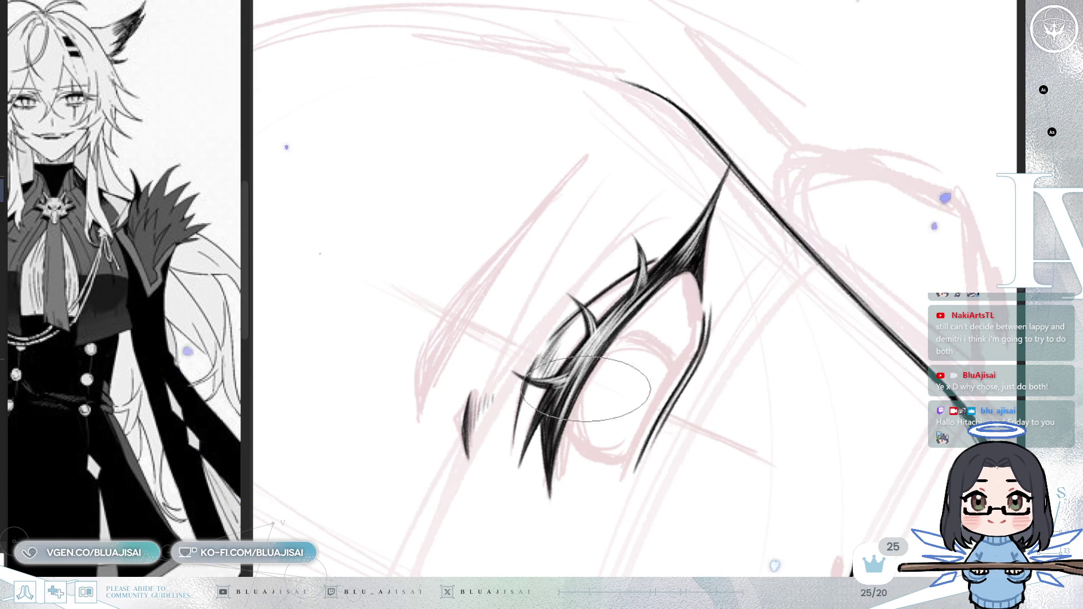
{"action": "key", "text": "asciicircum"}
{"action": "key", "text": "asciicircum"}
{"action": "key", "text": "asciicircum"}
{"action": "scroll", "coordinate": [705, 257], "scroll_direction": "down", "scroll_amount": 4}
{"action": "scroll", "coordinate": [680, 350], "scroll_direction": "up", "scroll_amount": 4}
{"action": "key", "text": "minus"}
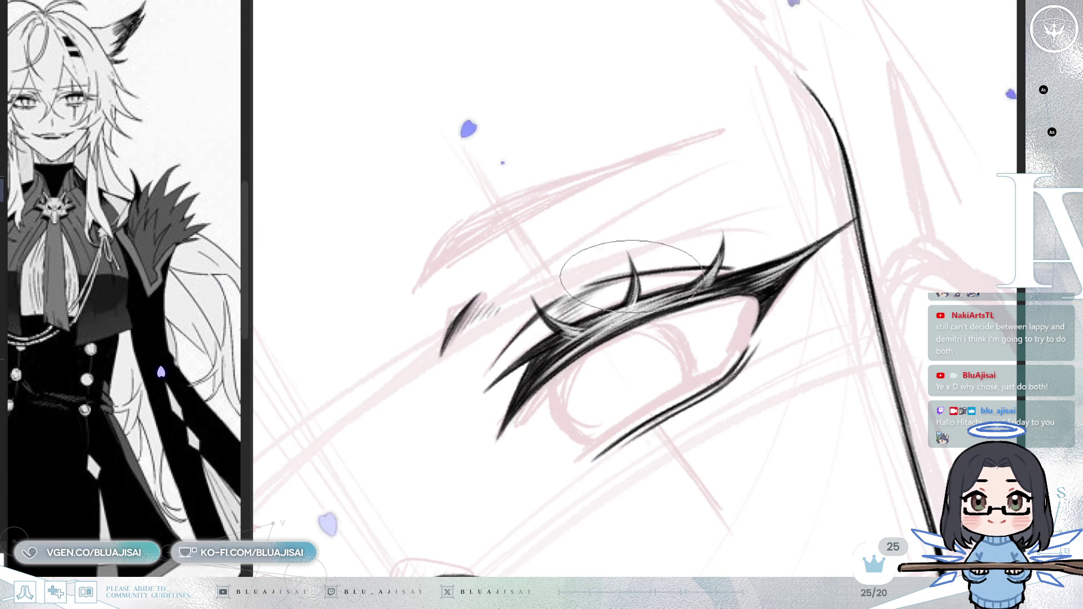
{"action": "scroll", "coordinate": [712, 259], "scroll_direction": "down", "scroll_amount": 5}
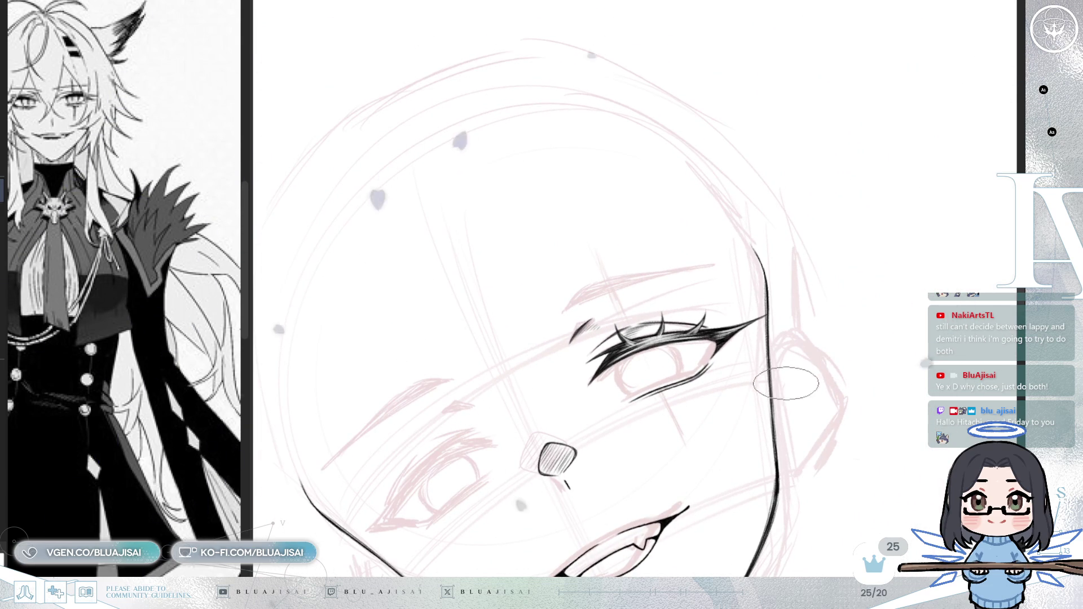
{"action": "key", "text": "asciicircum"}
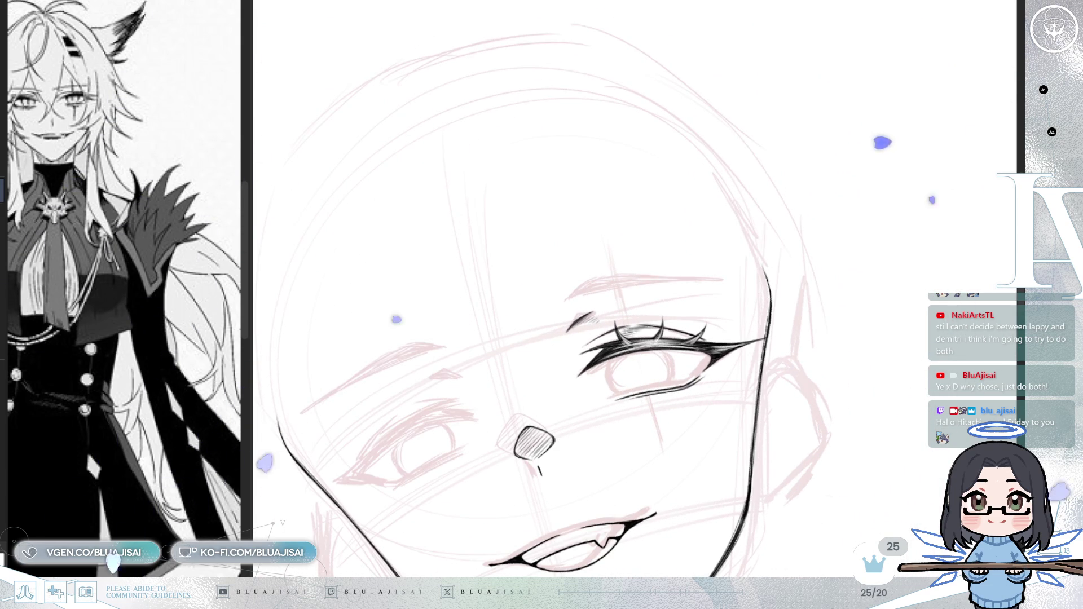
{"action": "scroll", "coordinate": [541, 430], "scroll_direction": "up", "scroll_amount": 3}
- Ink the long tapered eyebrow stroke along the sketch above the lashed eye
{"action": "left_click_drag", "start_coordinate": [541, 431], "coordinate": [555, 416]}
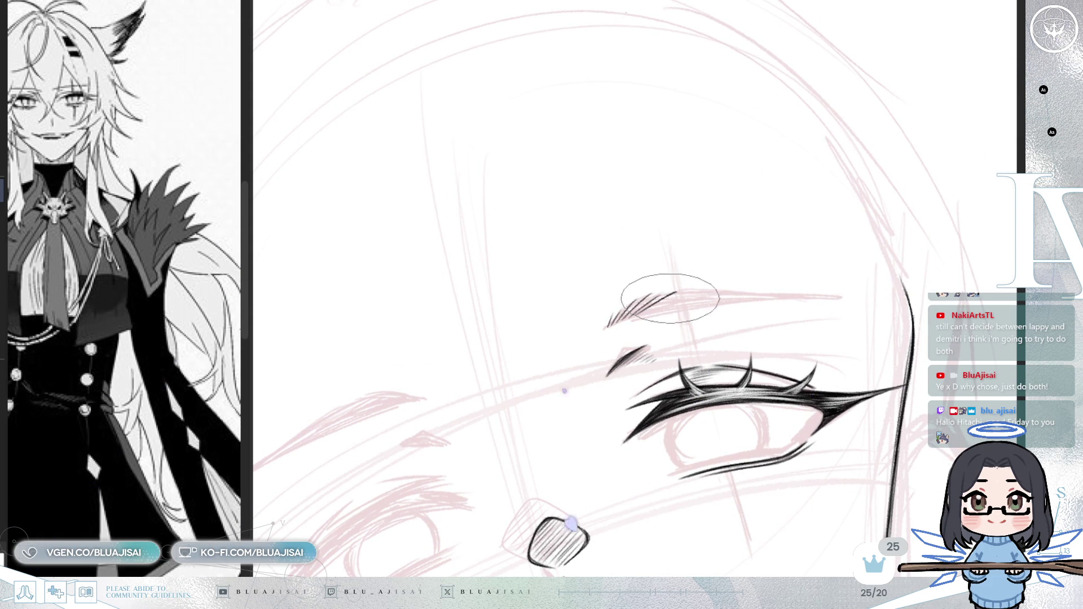
{"action": "key", "text": "minus"}
{"action": "key", "text": "minus"}
{"action": "key", "text": "minus"}
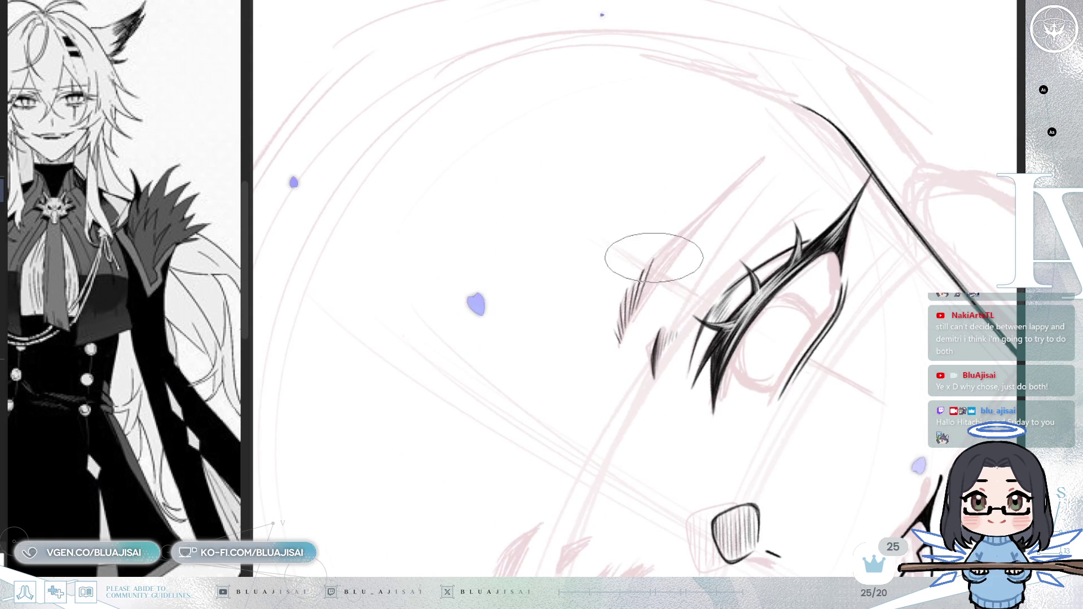
{"action": "key", "text": "equal"}
{"action": "key", "text": "equal"}
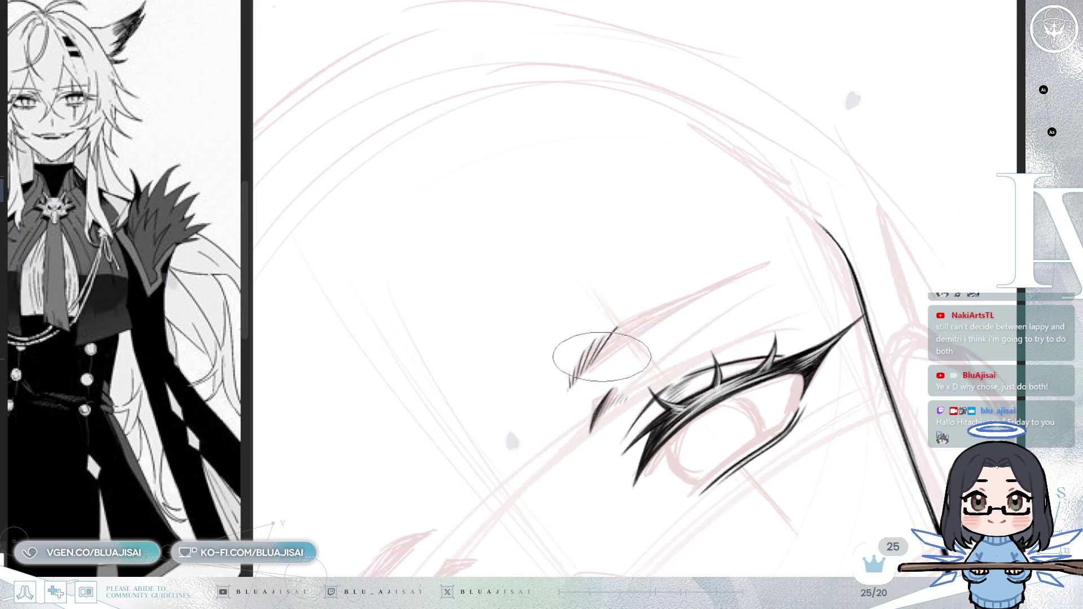
{"action": "left_click_drag", "start_coordinate": [607, 359], "coordinate": [738, 271]}
- Hatch the gap at the eyebrow's inner end with short feathered strokes
{"action": "key", "text": "minus"}
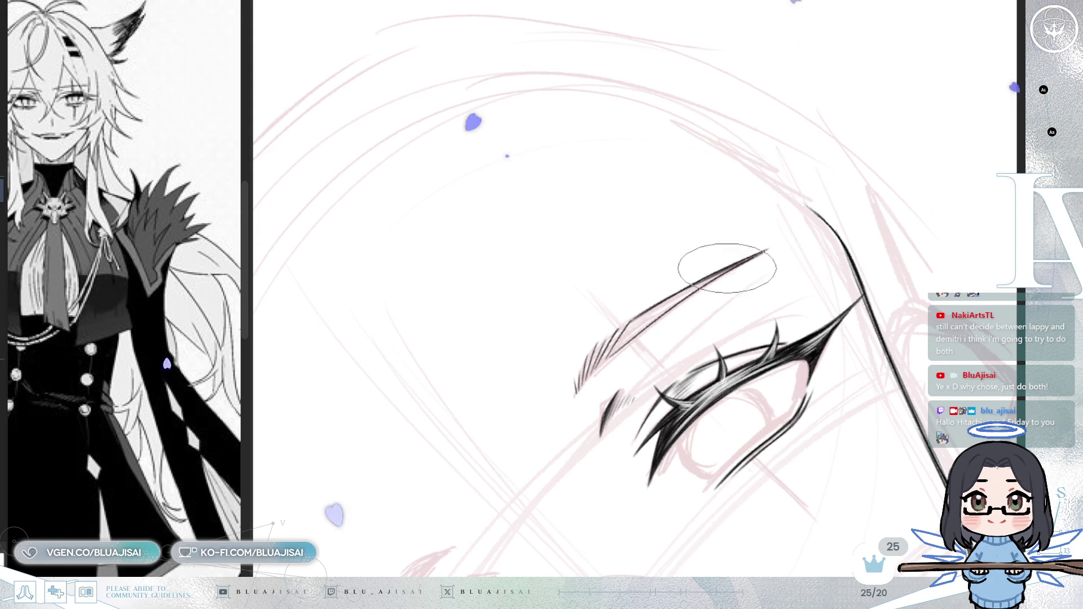
{"action": "key", "text": "ctrl+@"}
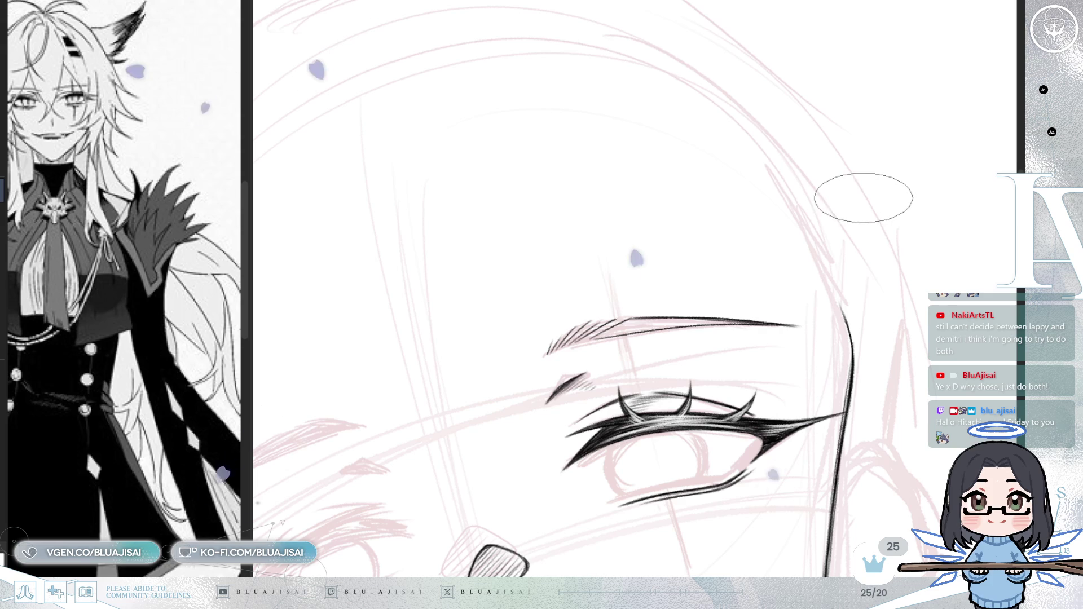
{"action": "key", "text": "Delete"}
{"action": "scroll", "coordinate": [749, 285], "scroll_direction": "up", "scroll_amount": 2}
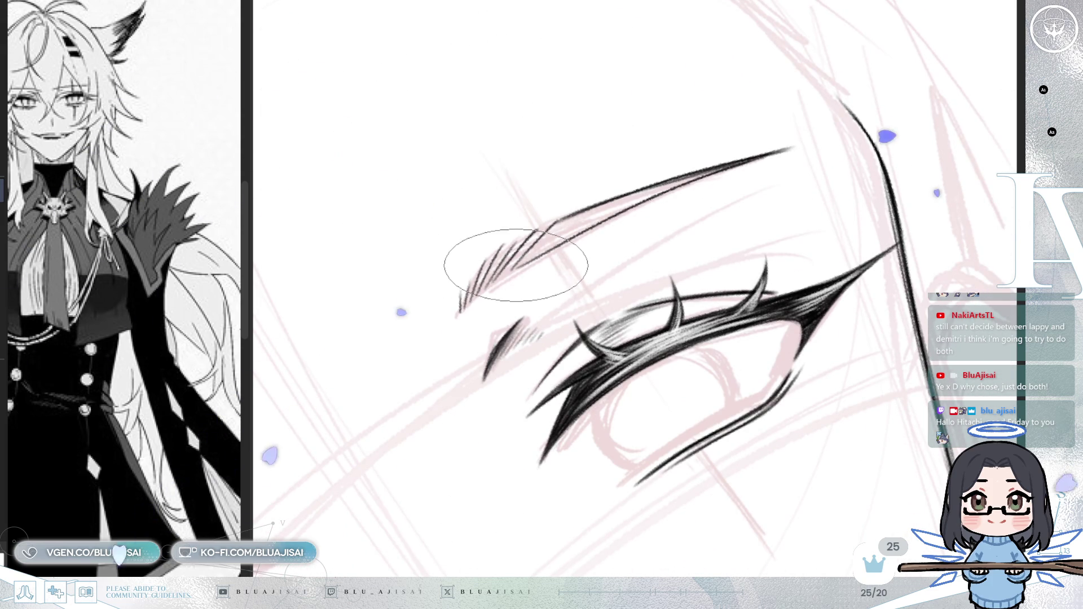
{"action": "key", "text": "Delete"}
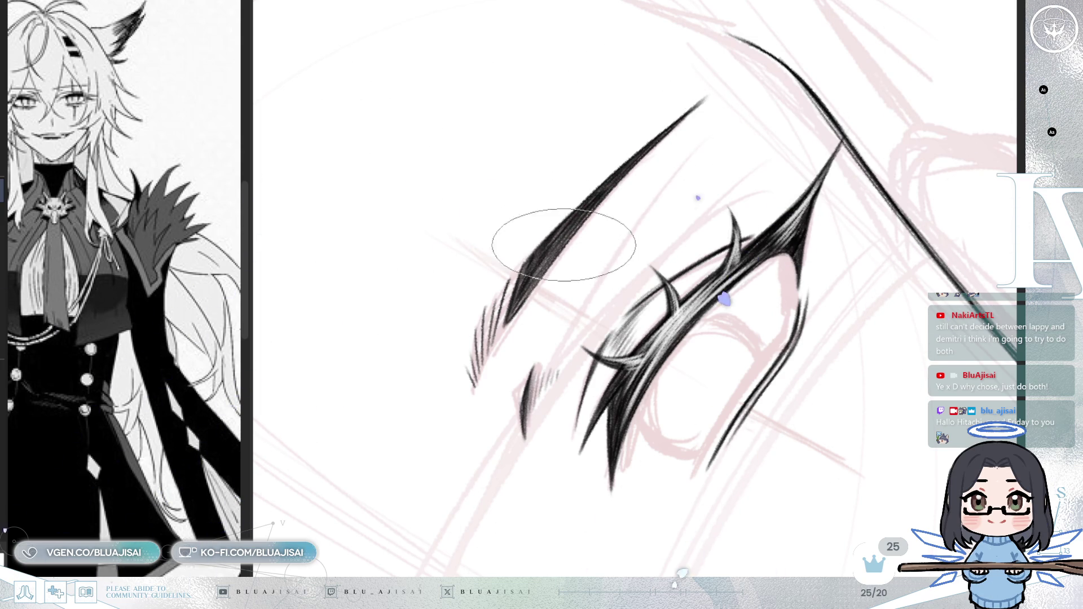
{"action": "key", "text": "ctrl+alt+0"}
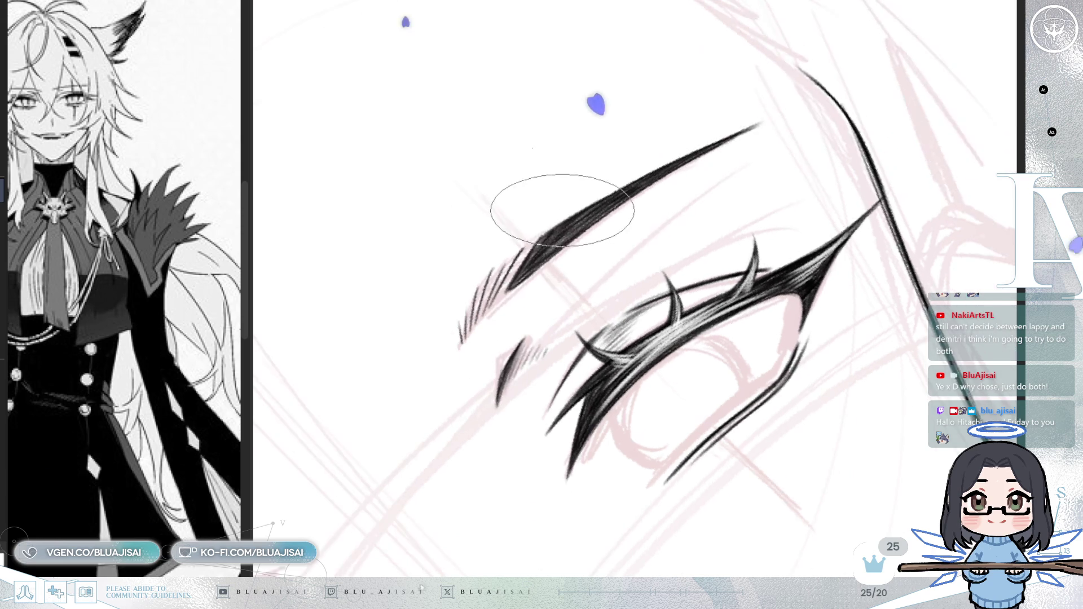
{"action": "left_click_drag", "start_coordinate": [554, 224], "coordinate": [621, 170]}
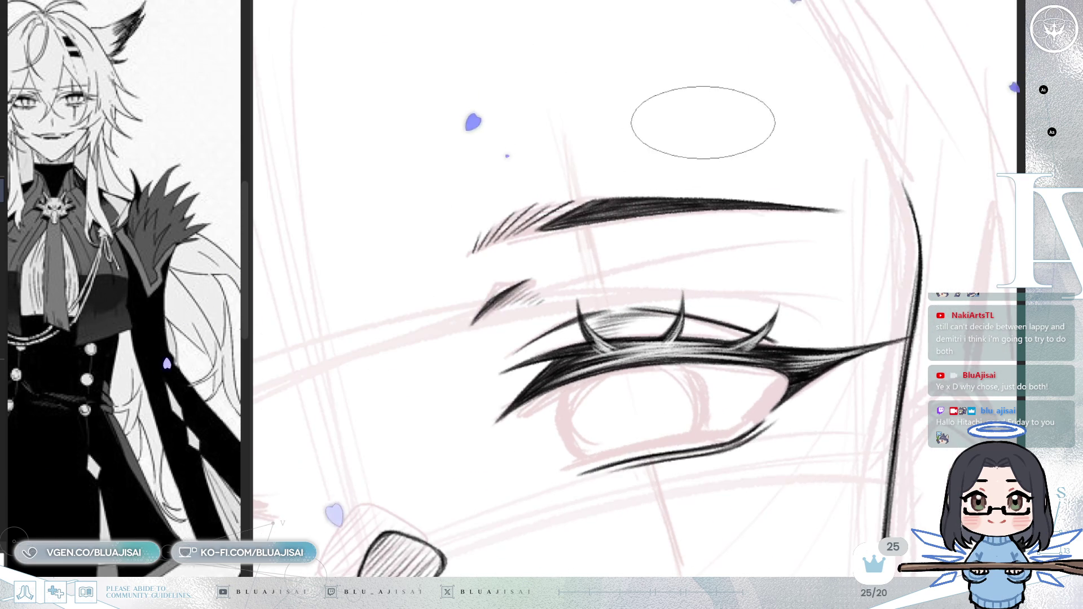
{"action": "scroll", "coordinate": [733, 108], "scroll_direction": "down", "scroll_amount": 2}
{"action": "scroll", "coordinate": [730, 125], "scroll_direction": "up", "scroll_amount": 2}
{"action": "left_click_drag", "start_coordinate": [730, 124], "coordinate": [483, 314]}
{"action": "mouse_move", "coordinate": [530, 249]}
{"action": "left_mouse_down"}
{"action": "mouse_move", "coordinate": [519, 259]}
{"action": "mouse_move", "coordinate": [536, 338]}
{"action": "mouse_move", "coordinate": [455, 188]}
{"action": "mouse_move", "coordinate": [476, 246]}
{"action": "left_mouse_up"}
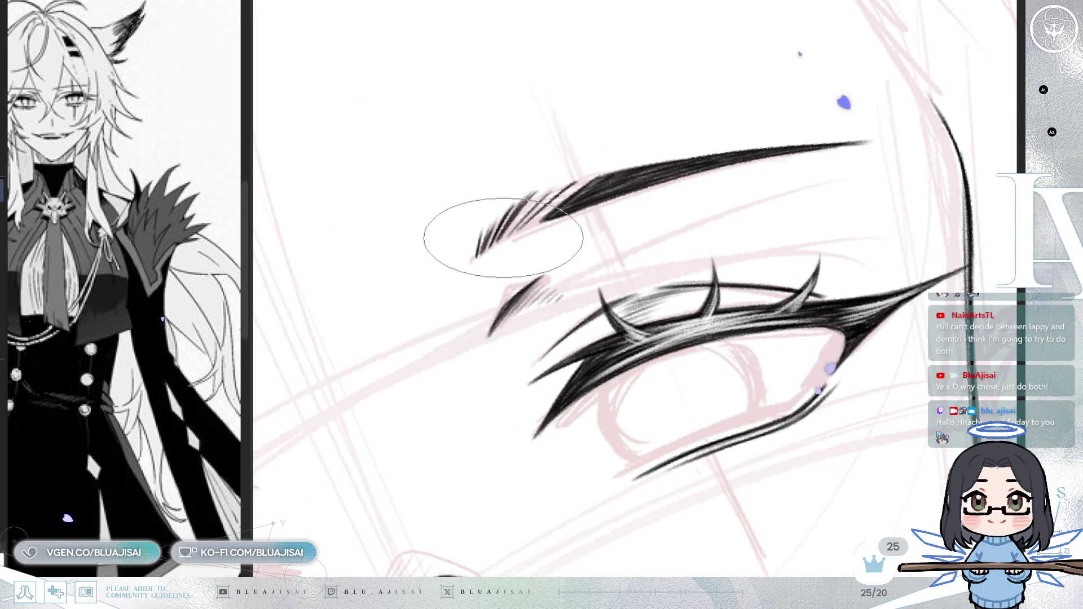
{"action": "mouse_move", "coordinate": [532, 204]}
{"action": "left_mouse_down"}
{"action": "mouse_move", "coordinate": [564, 177]}
{"action": "mouse_move", "coordinate": [520, 222]}
{"action": "mouse_move", "coordinate": [550, 214]}
{"action": "left_mouse_up"}
{"action": "scroll", "coordinate": [866, 326], "scroll_direction": "down", "scroll_amount": 5}
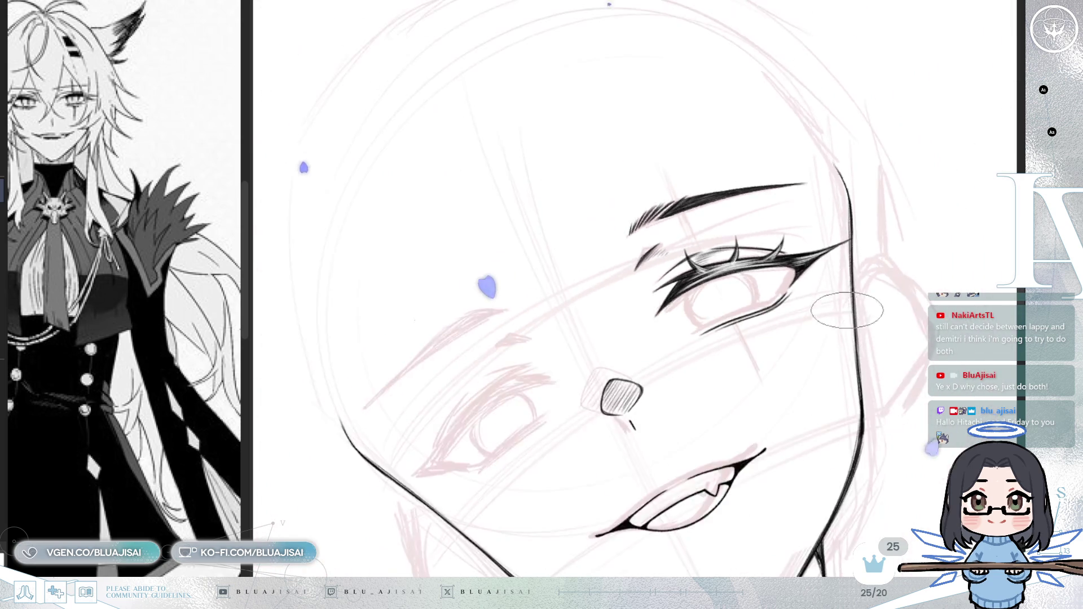
- Zoom in over the eye and brow, then mirror the canvas to check proportions
{"action": "scroll", "coordinate": [866, 326], "scroll_direction": "up", "scroll_amount": 5}
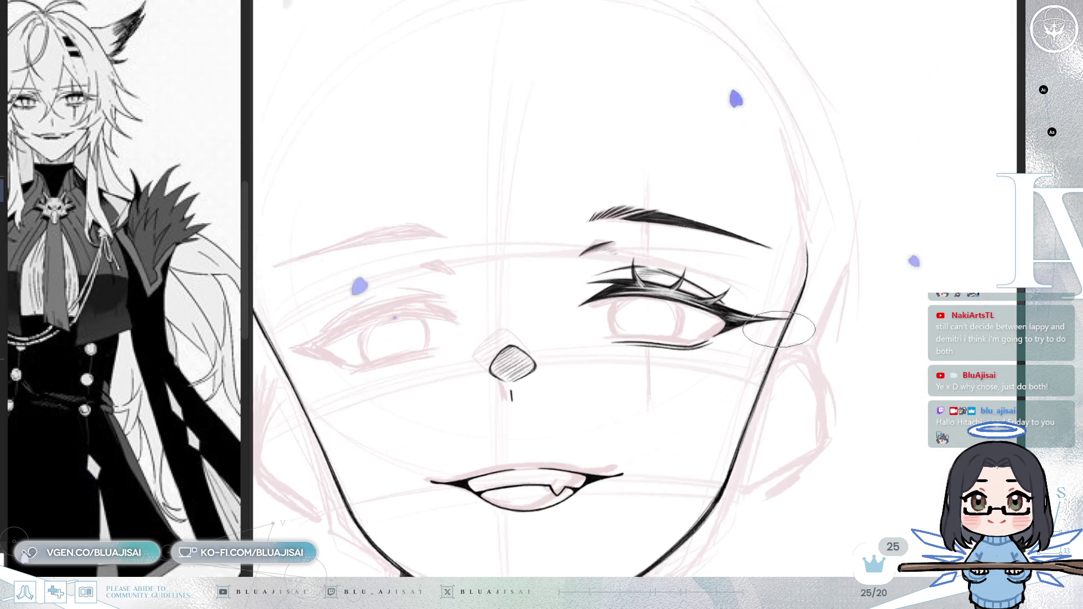
{"action": "scroll", "coordinate": [776, 330], "scroll_direction": "up", "scroll_amount": 3}
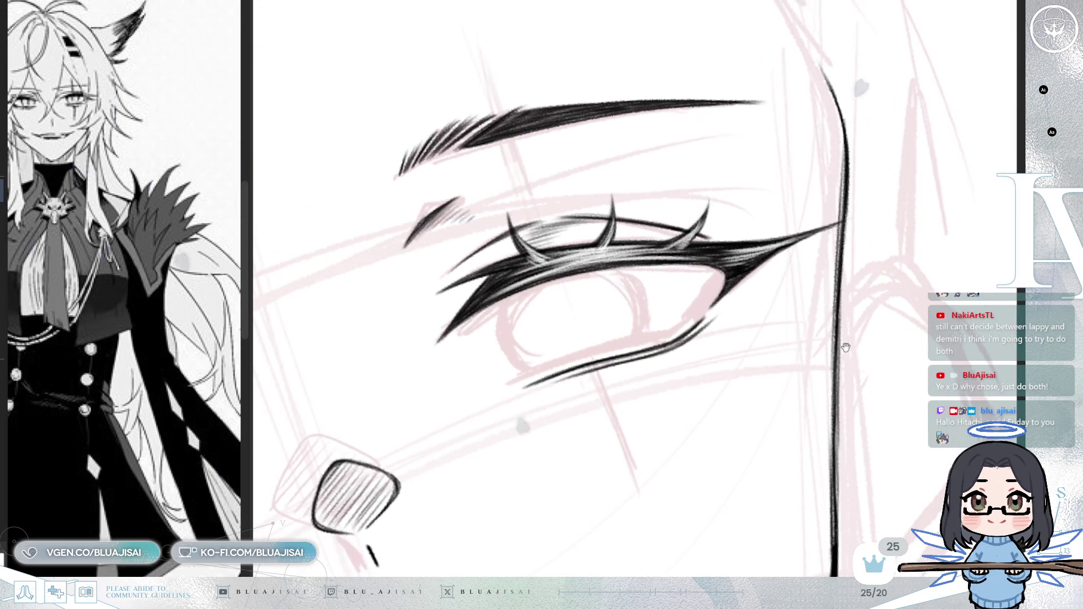
{"action": "mouse_move", "coordinate": [829, 330]}
{"action": "left_mouse_down"}
{"action": "mouse_move", "coordinate": [804, 283]}
{"action": "mouse_move", "coordinate": [817, 291]}
{"action": "left_mouse_up"}
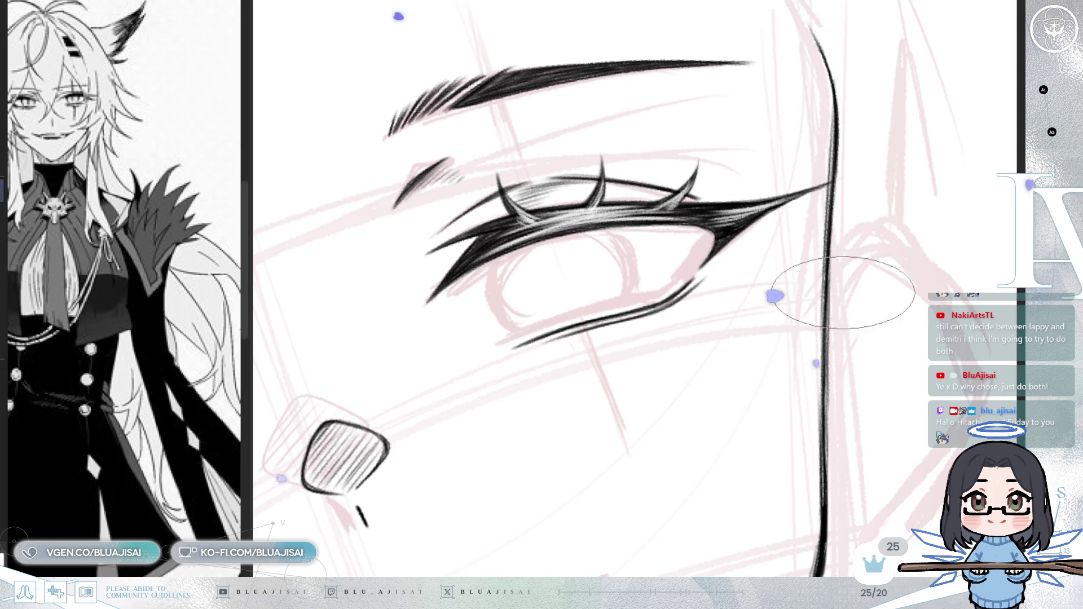
{"action": "key", "text": "h"}
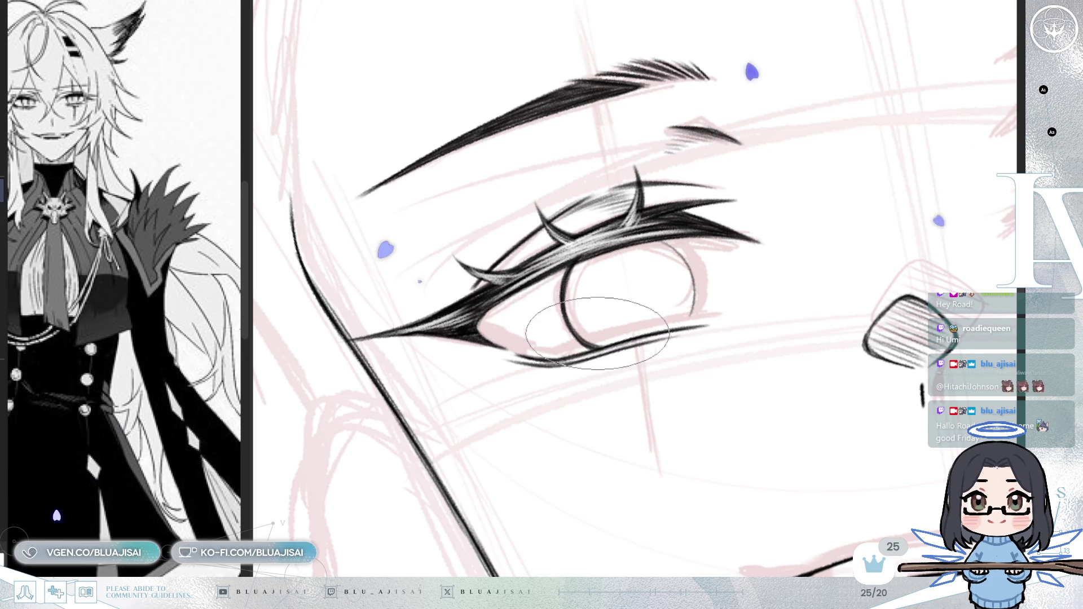
{"action": "key", "text": "h"}
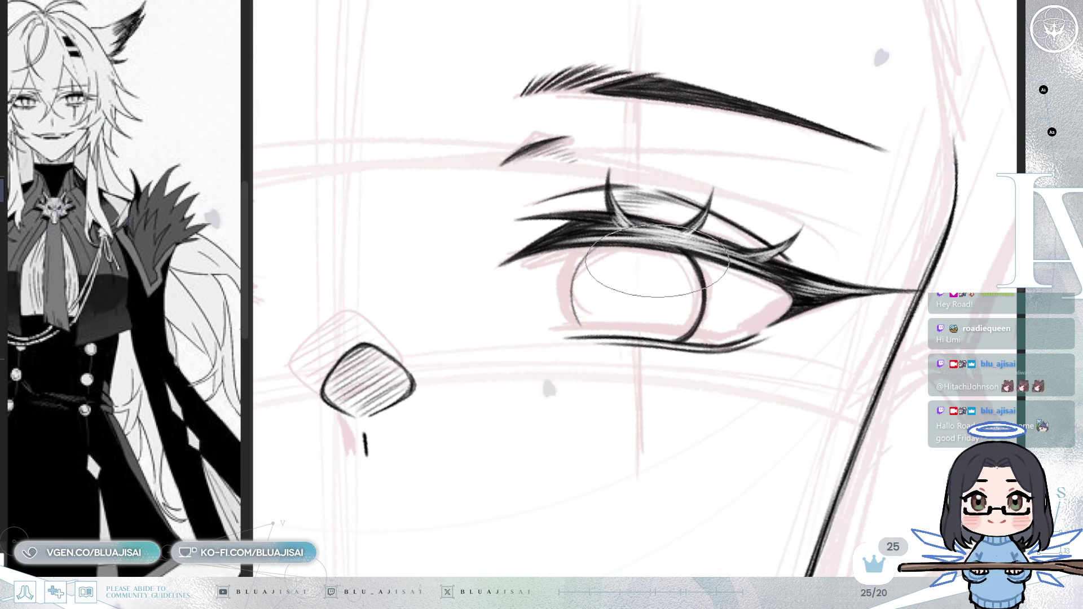
{"action": "key", "text": "minus"}
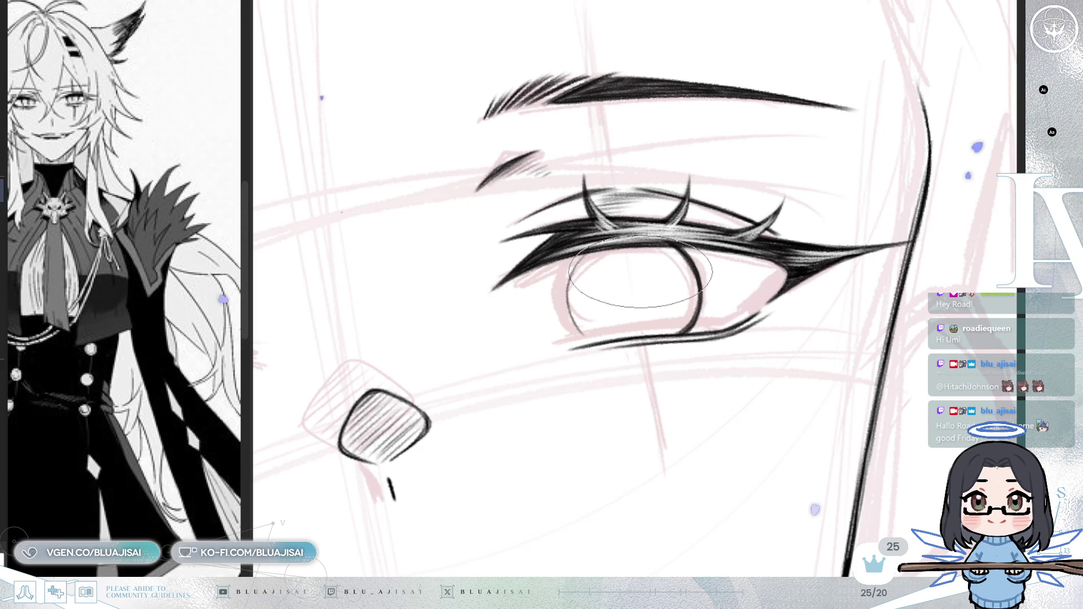
{"action": "scroll", "coordinate": [641, 282], "scroll_direction": "up", "scroll_amount": 1}
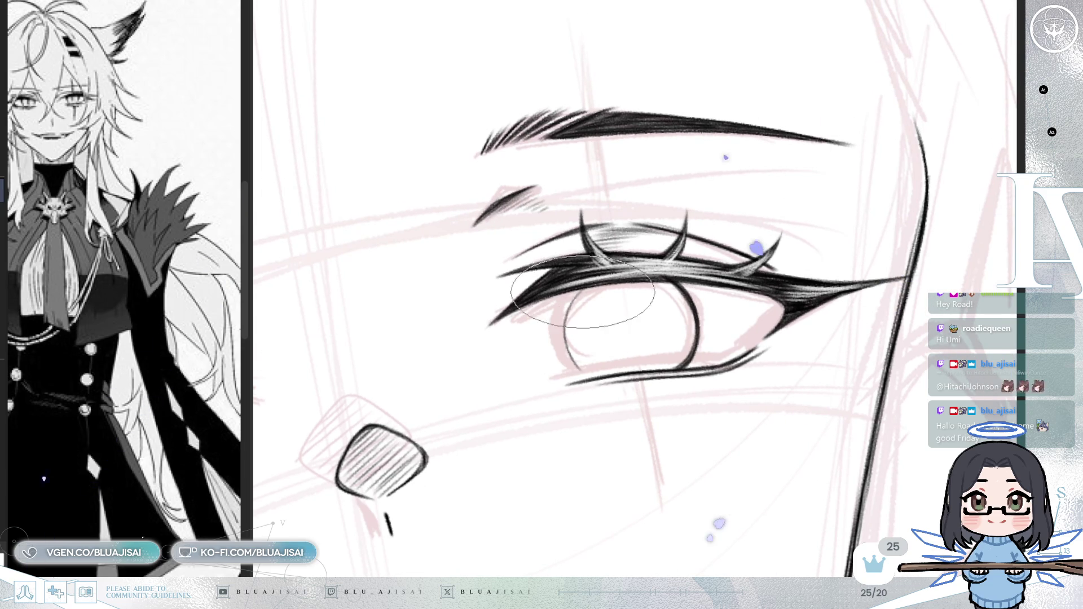
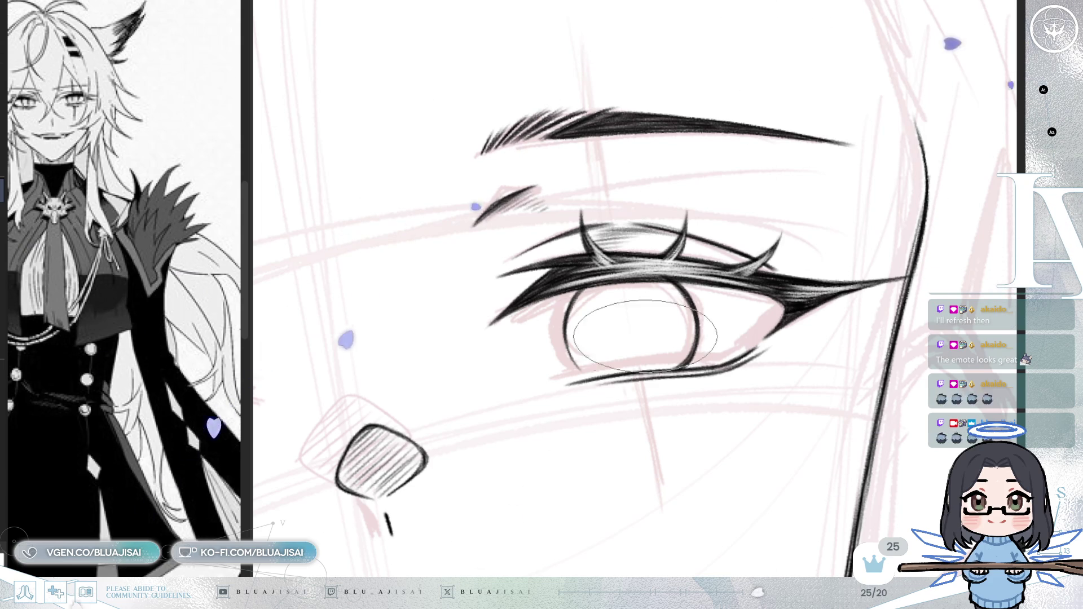
- Level the view on the eye and shift the bottom of its iris outline slightly right
{"action": "key", "text": "End"}
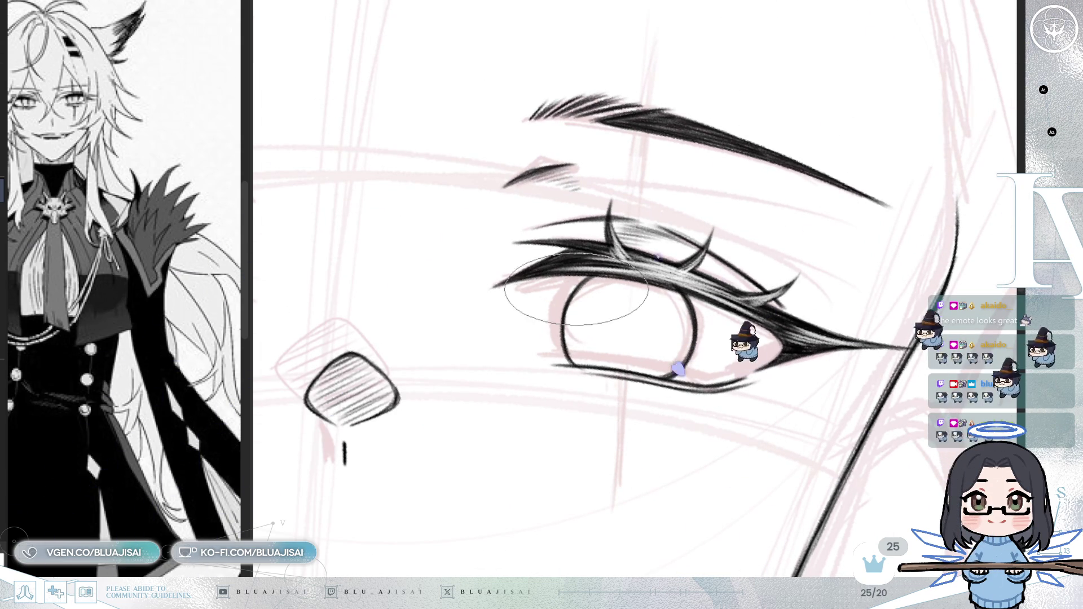
{"action": "key", "text": "minus"}
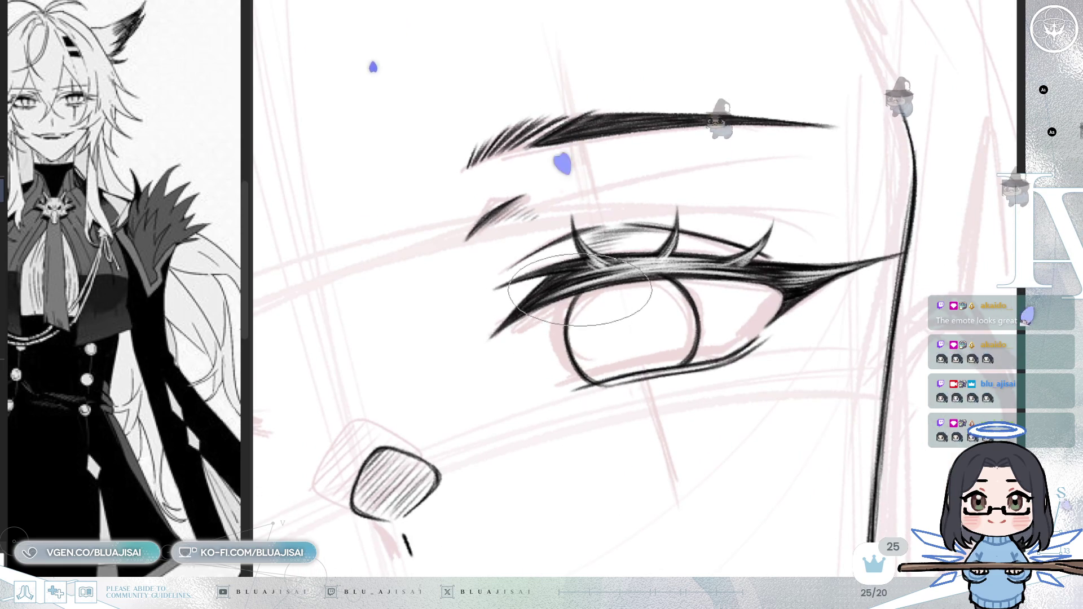
{"action": "key", "text": "asciicircum"}
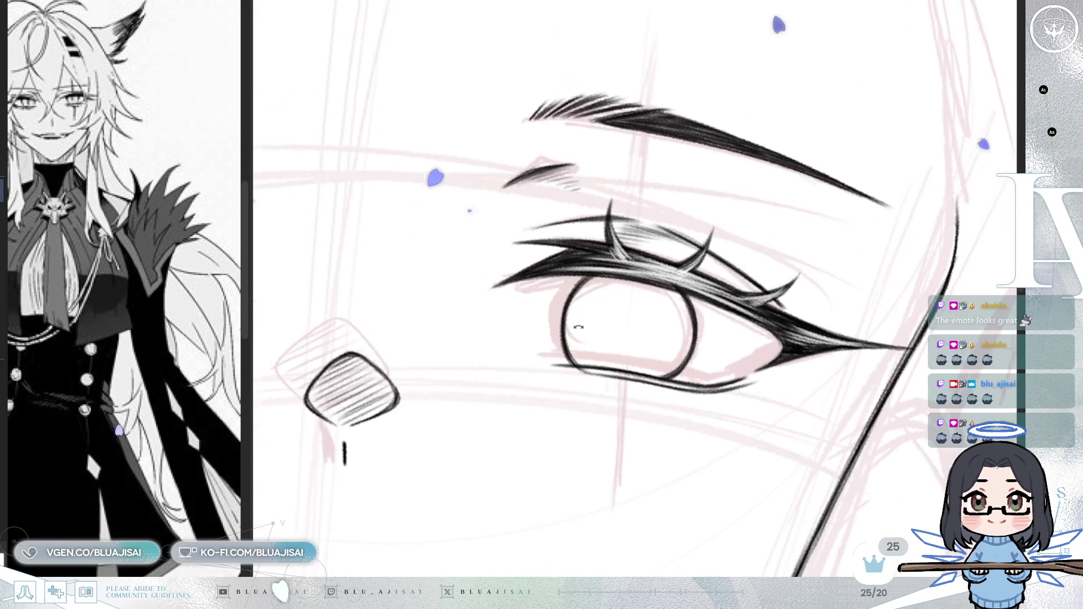
{"action": "key", "text": "minus"}
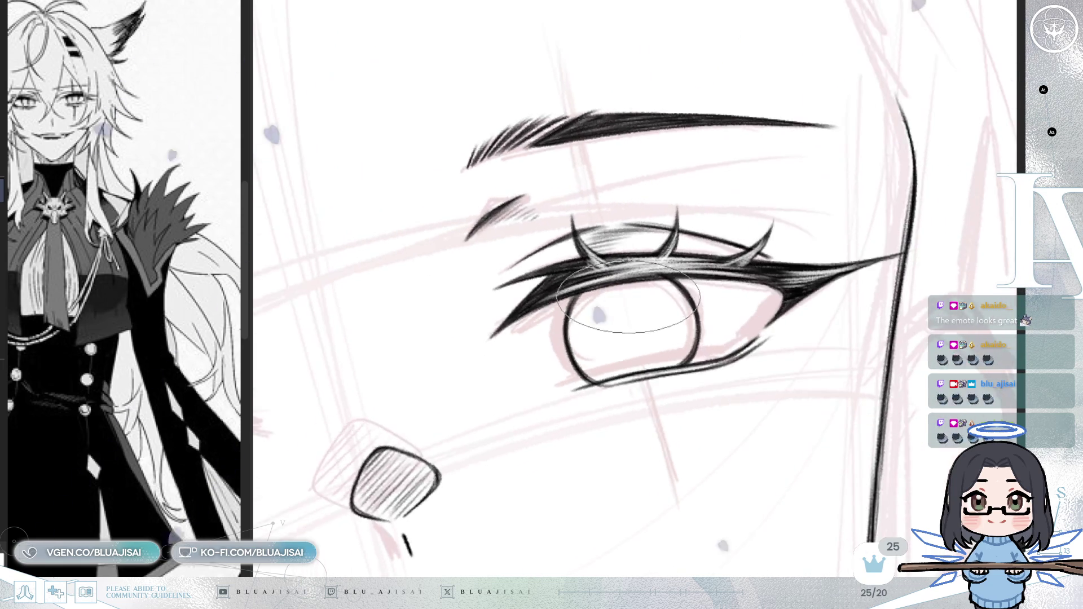
{"action": "key", "text": "minus"}
{"action": "left_click_drag", "start_coordinate": [630, 309], "coordinate": [598, 316]}
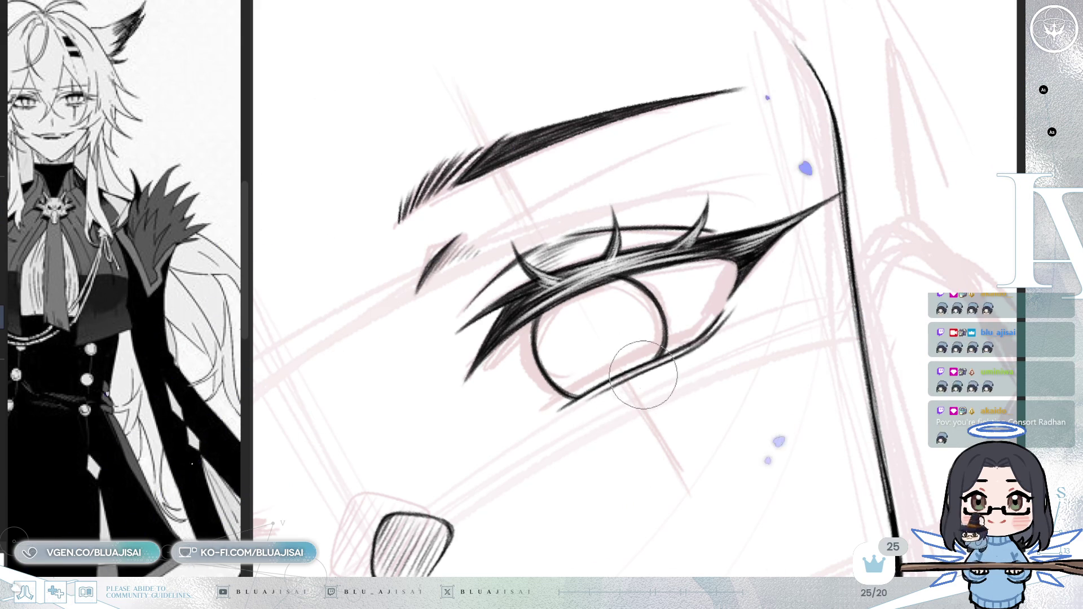
{"action": "left_click_drag", "start_coordinate": [586, 400], "coordinate": [565, 387]}
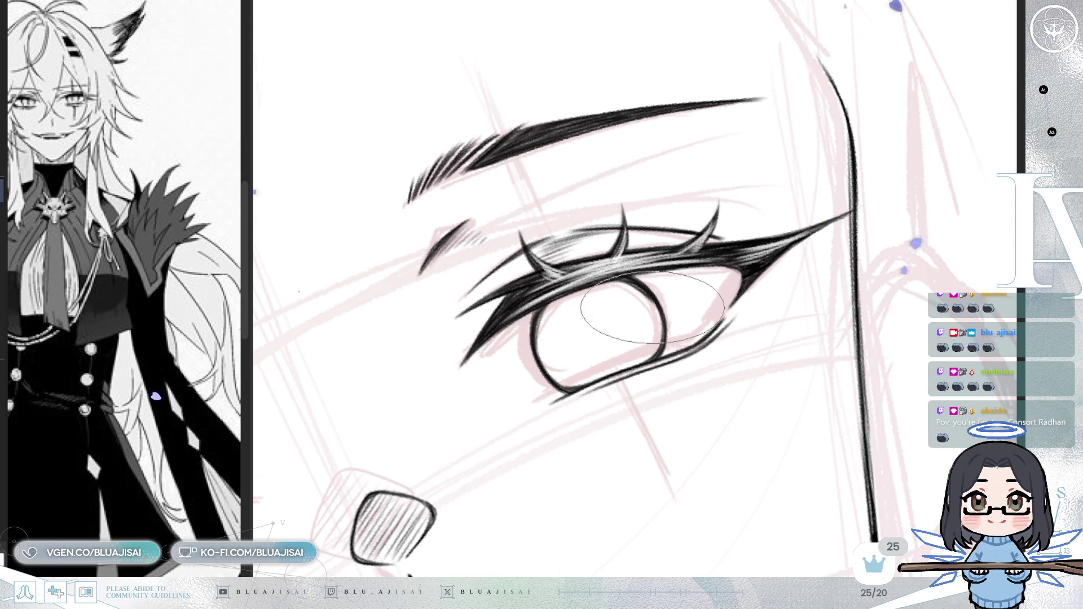
{"action": "key", "text": "asciicircum"}
{"action": "scroll", "coordinate": [682, 341], "scroll_direction": "down", "scroll_amount": 3}
{"action": "scroll", "coordinate": [648, 271], "scroll_direction": "up", "scroll_amount": 3}
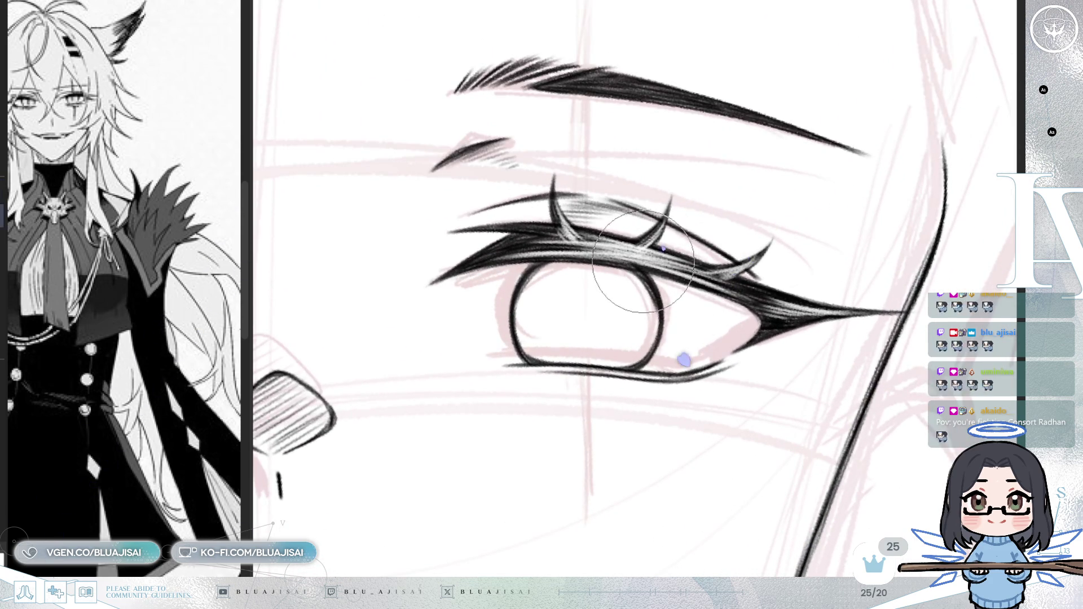
{"action": "scroll", "coordinate": [673, 265], "scroll_direction": "down", "scroll_amount": 3}
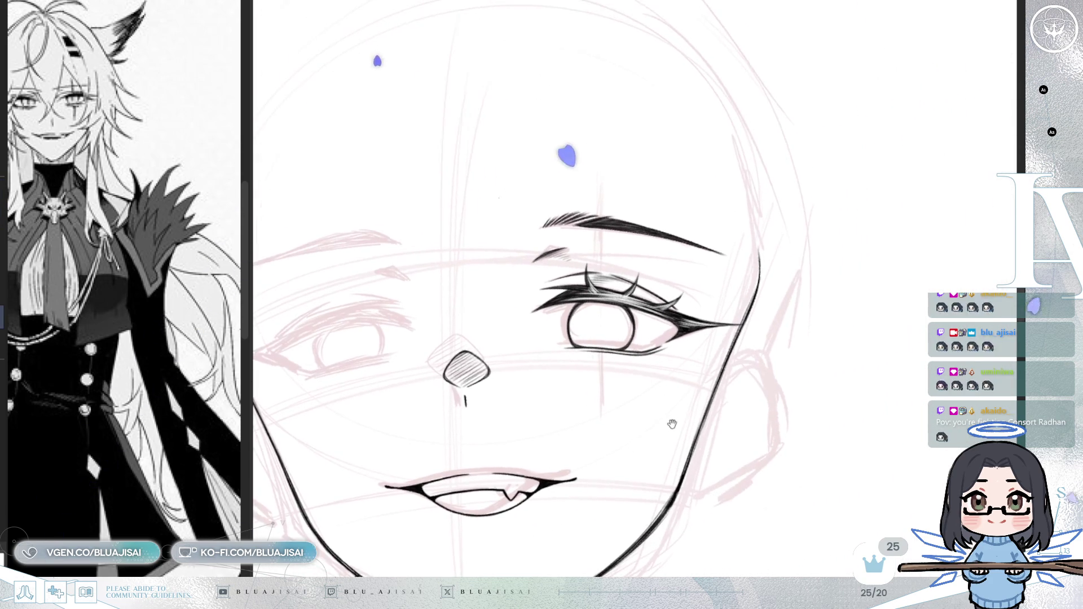
{"action": "left_click_drag", "start_coordinate": [665, 419], "coordinate": [674, 439]}
{"action": "scroll", "coordinate": [665, 421], "scroll_direction": "up", "scroll_amount": 2}
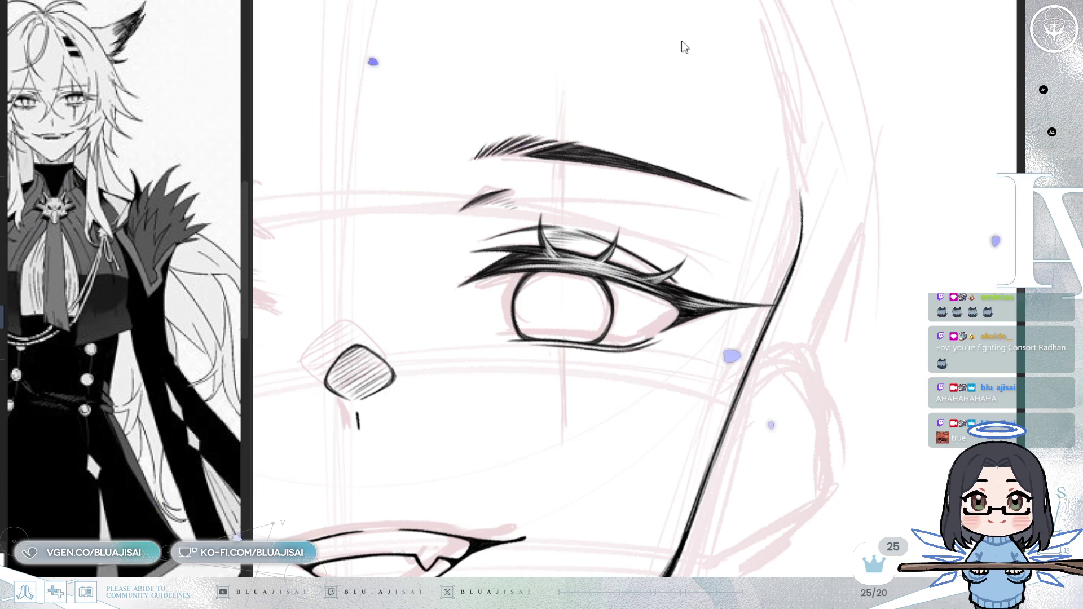
{"action": "key", "text": "ctrl+t"}
{"action": "left_click_drag", "start_coordinate": [552, 351], "coordinate": [556, 353]}
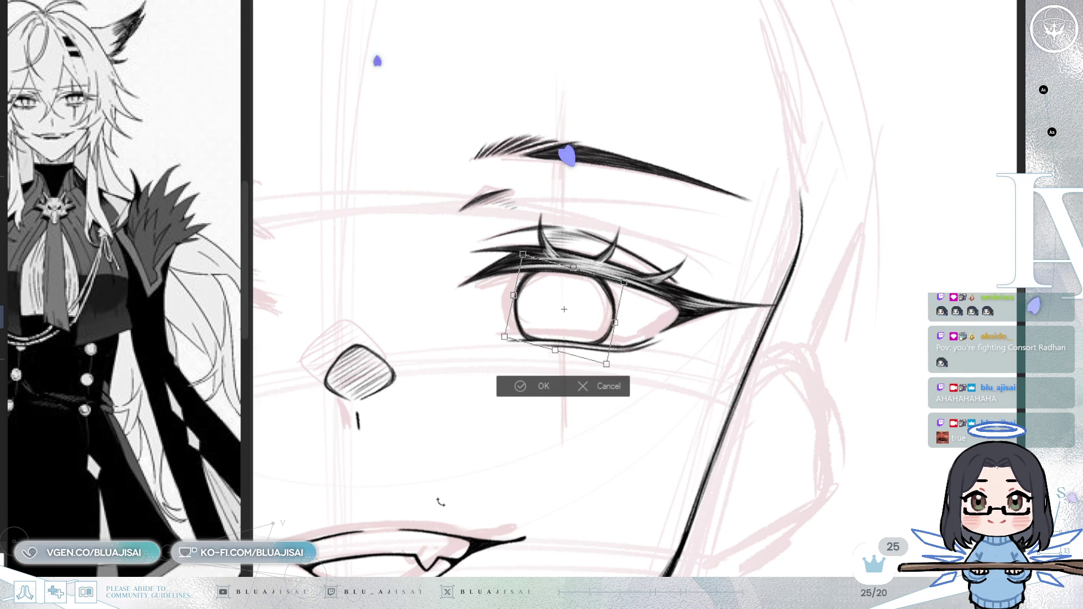
{"action": "left_click", "coordinate": [512, 393]}
- Skew the top of the iris outline slightly left, then mirror the view to check it
{"action": "scroll", "coordinate": [519, 423], "scroll_direction": "left", "scroll_amount": 5}
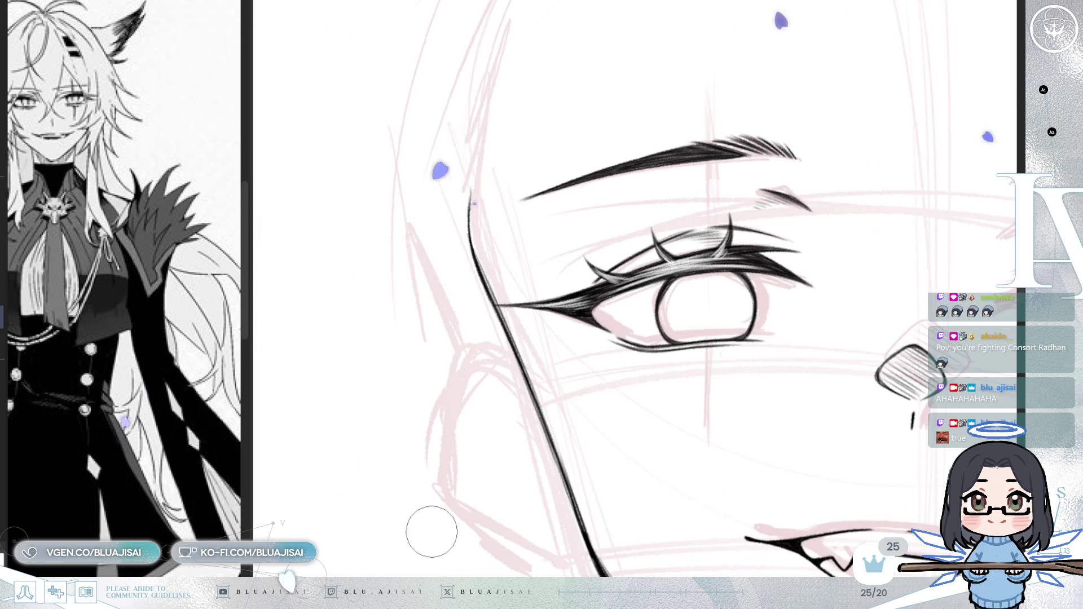
{"action": "left_click_drag", "start_coordinate": [866, 297], "coordinate": [793, 295]}
{"action": "key", "text": "ctrl+t"}
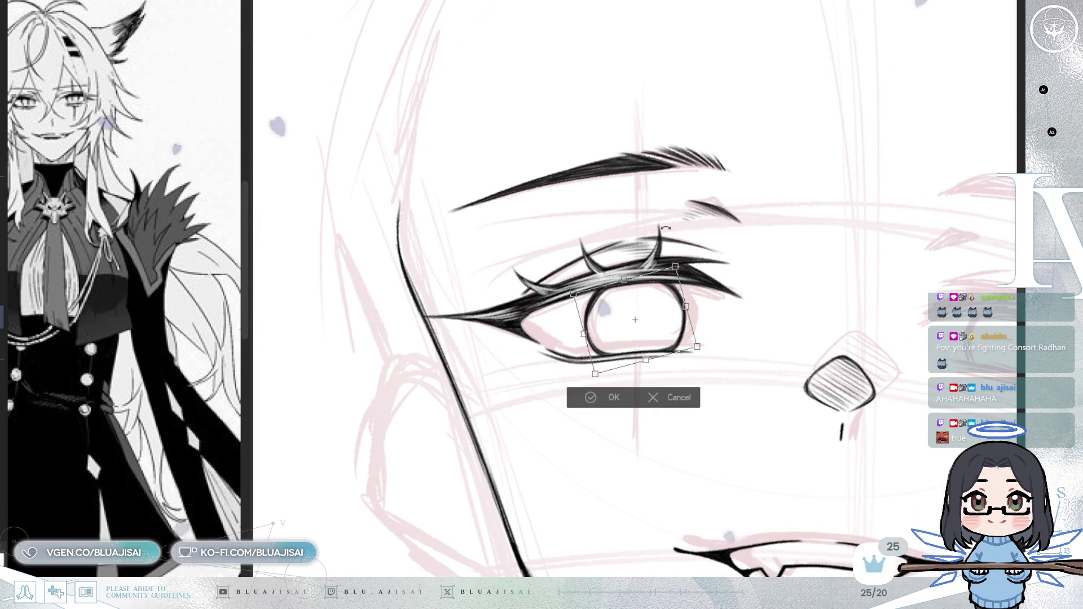
{"action": "left_click_drag", "start_coordinate": [623, 280], "coordinate": [621, 282]}
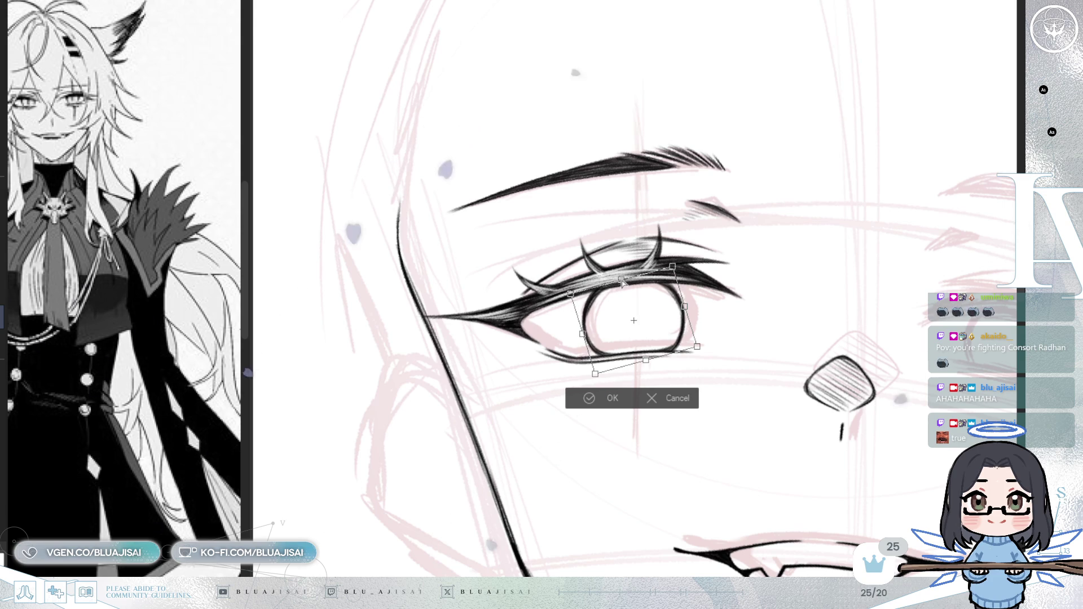
{"action": "left_click", "coordinate": [611, 400]}
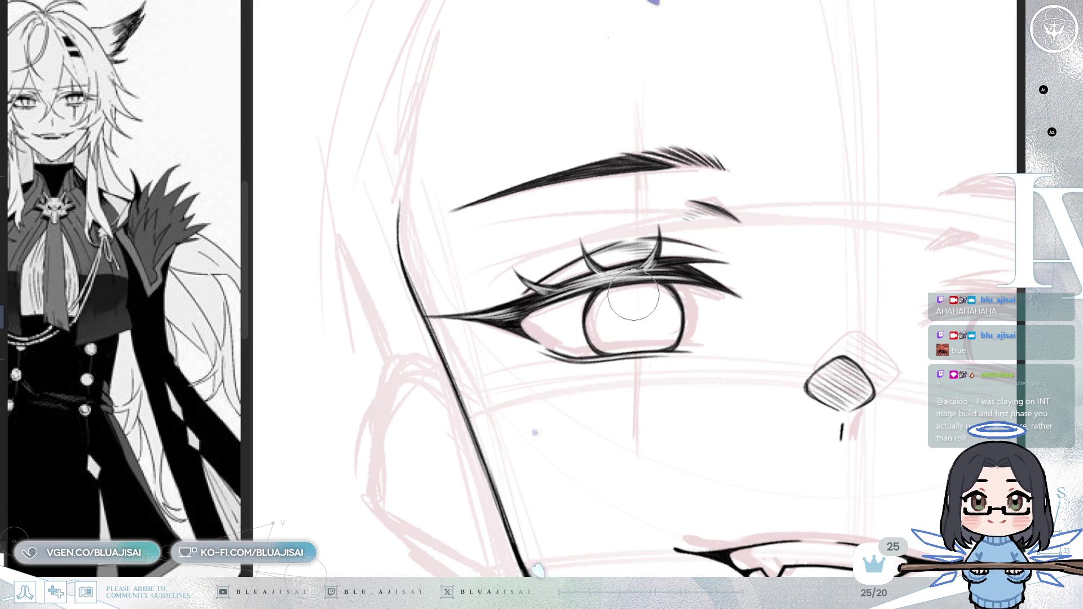
{"action": "key", "text": "h"}
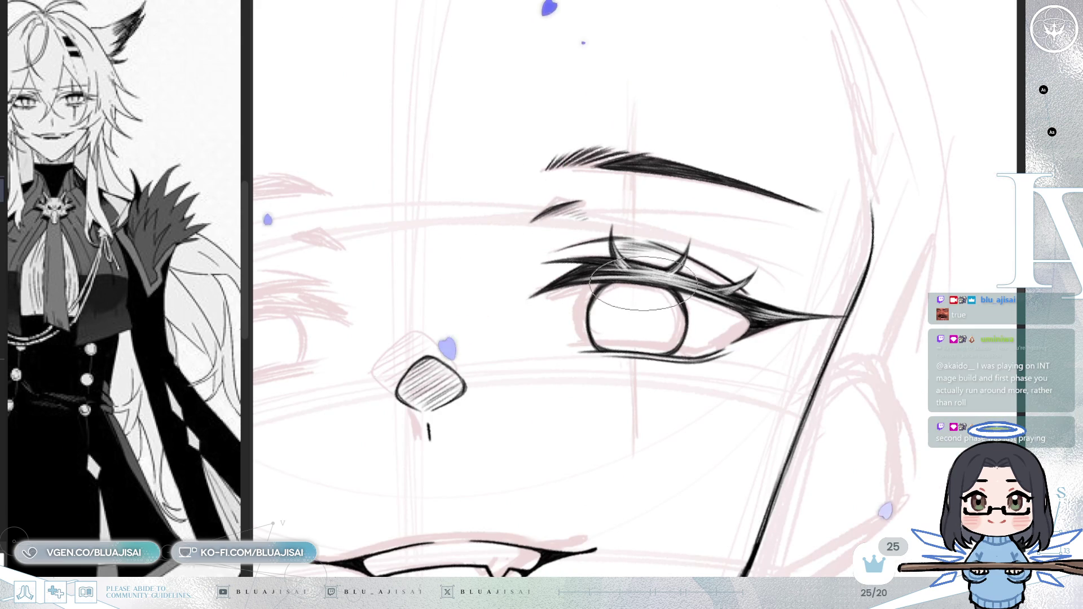
- Hatch dense dark shading across the upper eye white and iris beneath the lashes
{"action": "scroll", "coordinate": [639, 307], "scroll_direction": "up", "scroll_amount": 2}
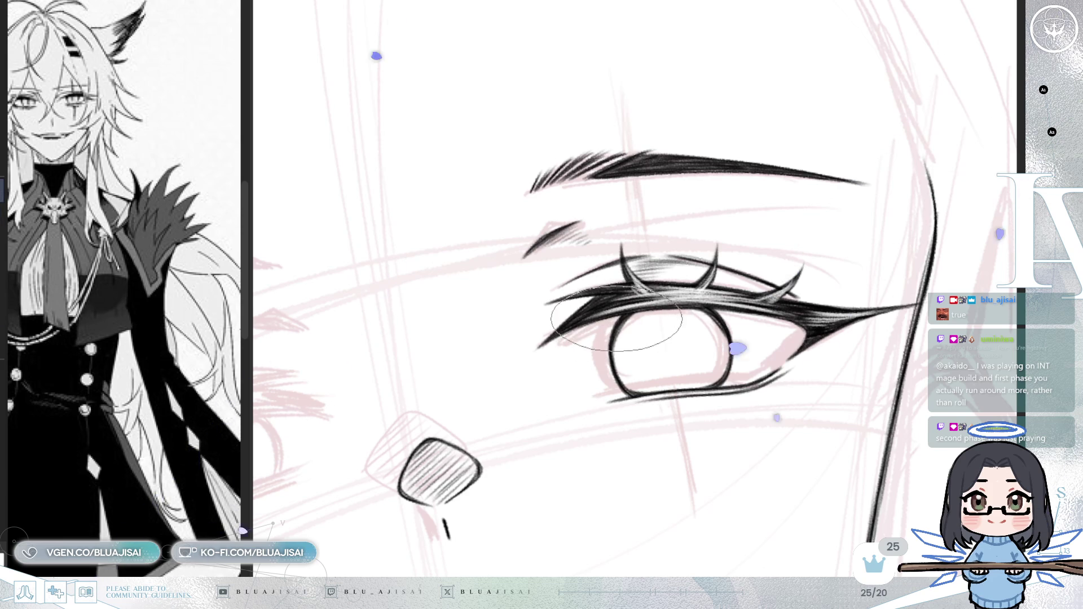
{"action": "key", "text": "asciicircum"}
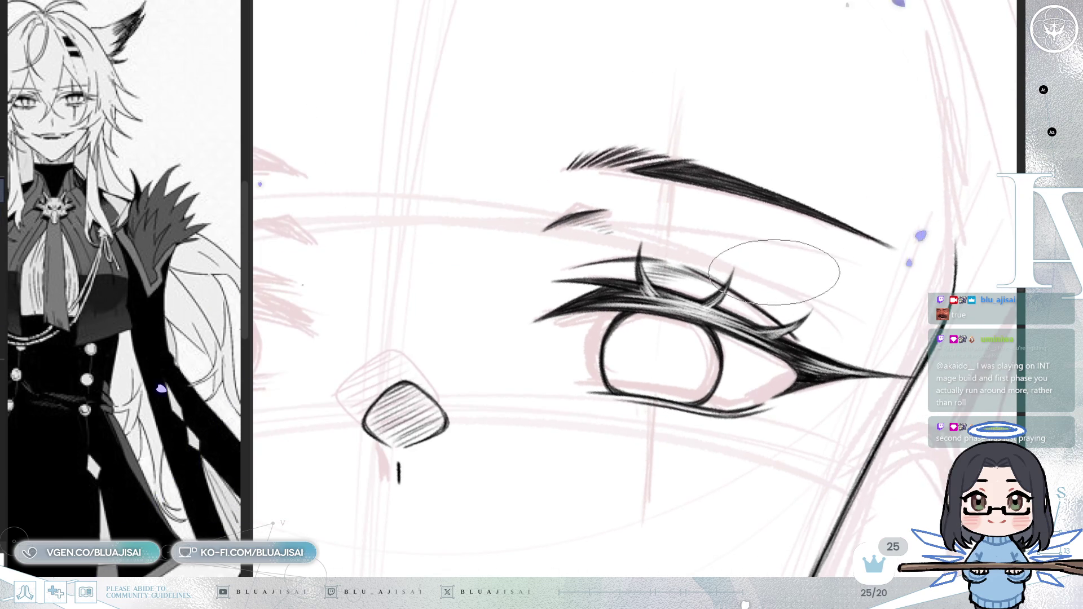
{"action": "key", "text": "minus"}
{"action": "key", "text": "minus"}
{"action": "key", "text": "asciicircum"}
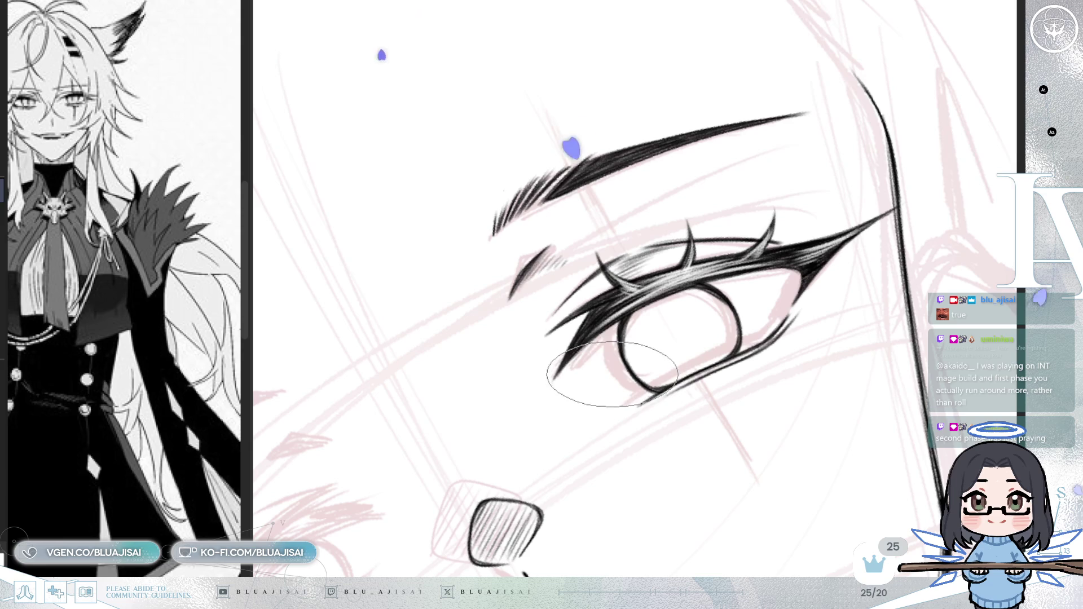
{"action": "left_click_drag", "start_coordinate": [650, 325], "coordinate": [731, 299]}
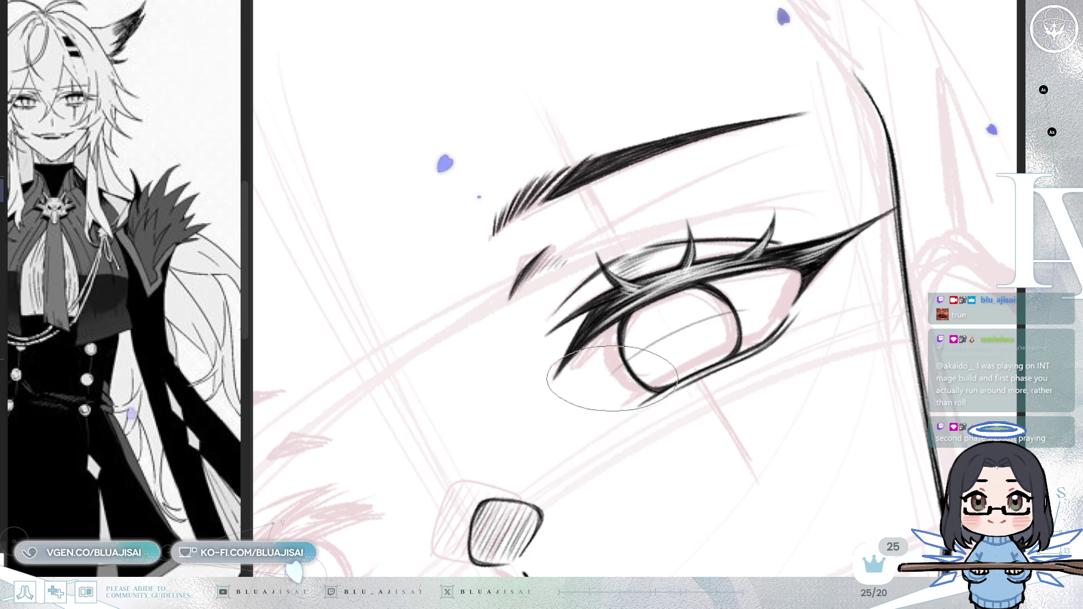
{"action": "key", "text": "asciicircum"}
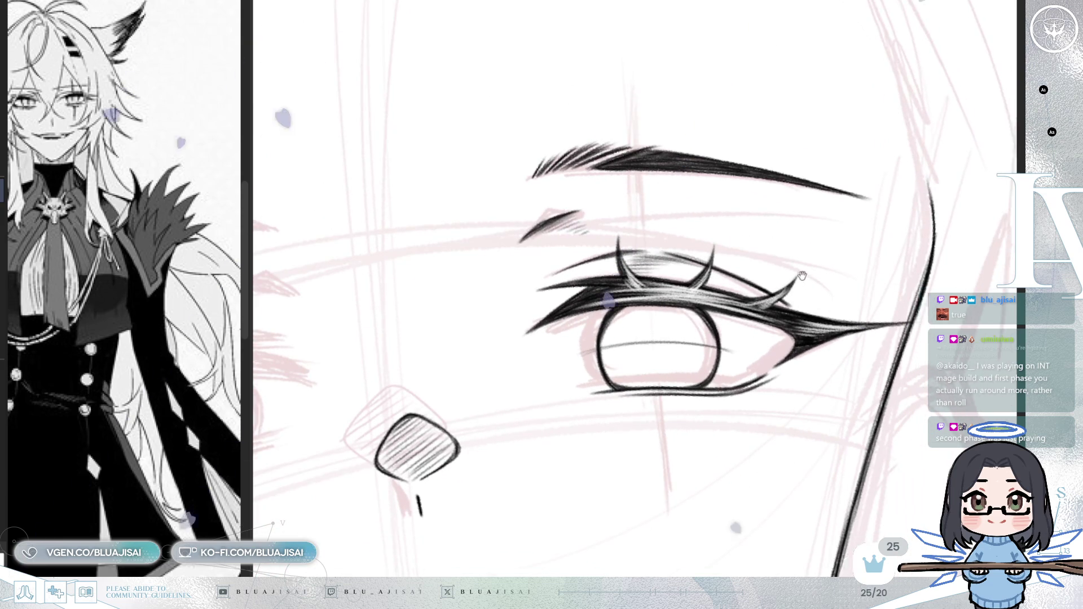
{"action": "key", "text": "h"}
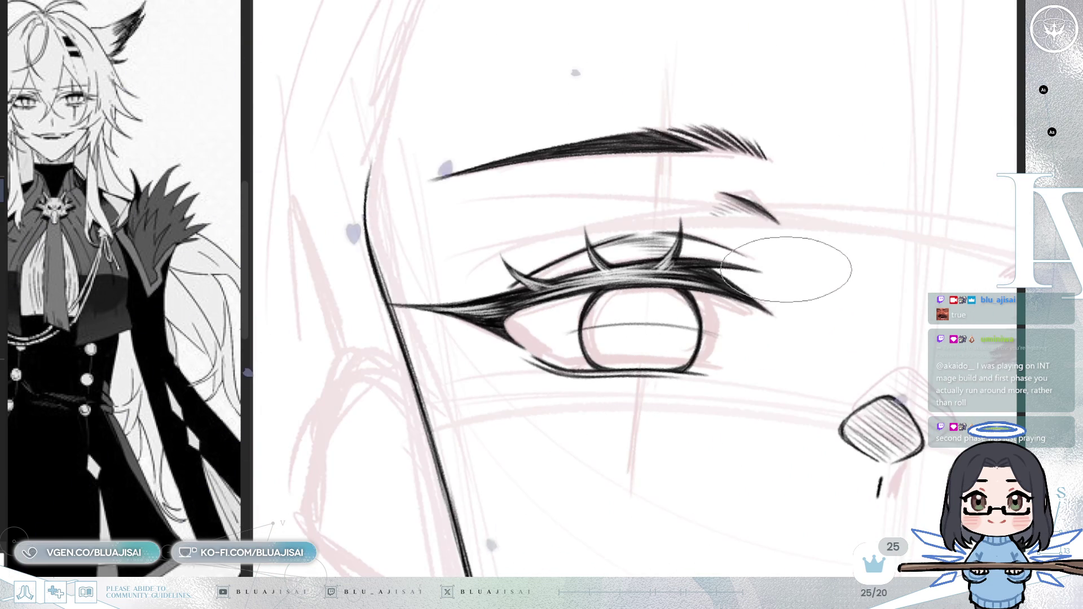
{"action": "key", "text": "asciicircum"}
{"action": "key", "text": "h"}
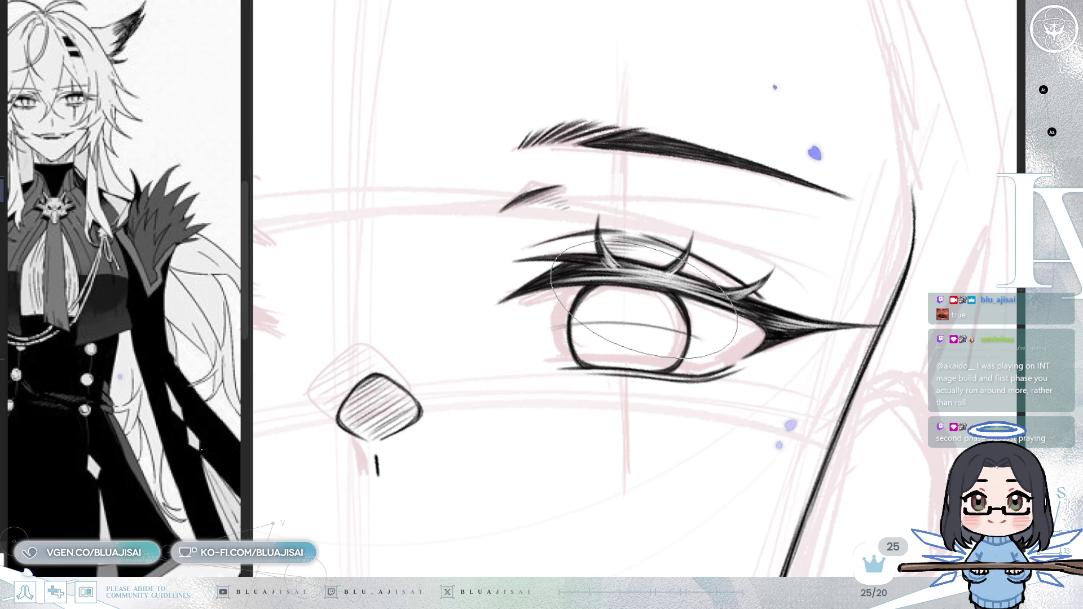
{"action": "left_click_drag", "start_coordinate": [649, 306], "coordinate": [670, 303]}
{"action": "mouse_move", "coordinate": [572, 299]}
{"action": "left_mouse_down"}
{"action": "mouse_move", "coordinate": [620, 285]}
{"action": "mouse_move", "coordinate": [550, 293]}
{"action": "mouse_move", "coordinate": [637, 303]}
{"action": "mouse_move", "coordinate": [643, 293]}
{"action": "mouse_move", "coordinate": [626, 297]}
{"action": "mouse_move", "coordinate": [636, 290]}
{"action": "left_mouse_up"}
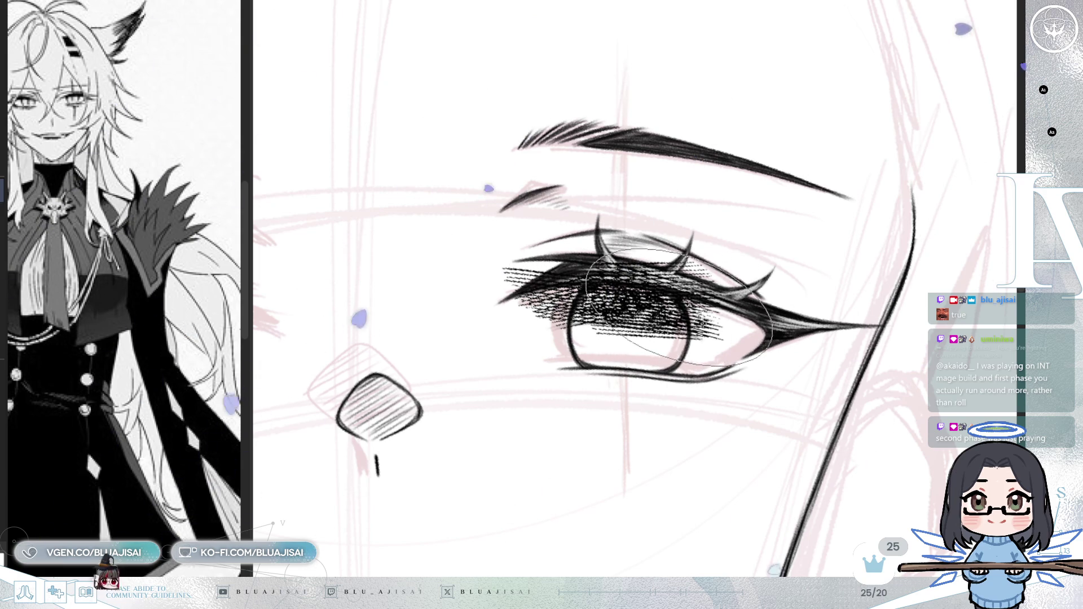
- Extend the hatching toward the outer eye corner, then undo it
{"action": "left_click_drag", "start_coordinate": [694, 299], "coordinate": [773, 290]}
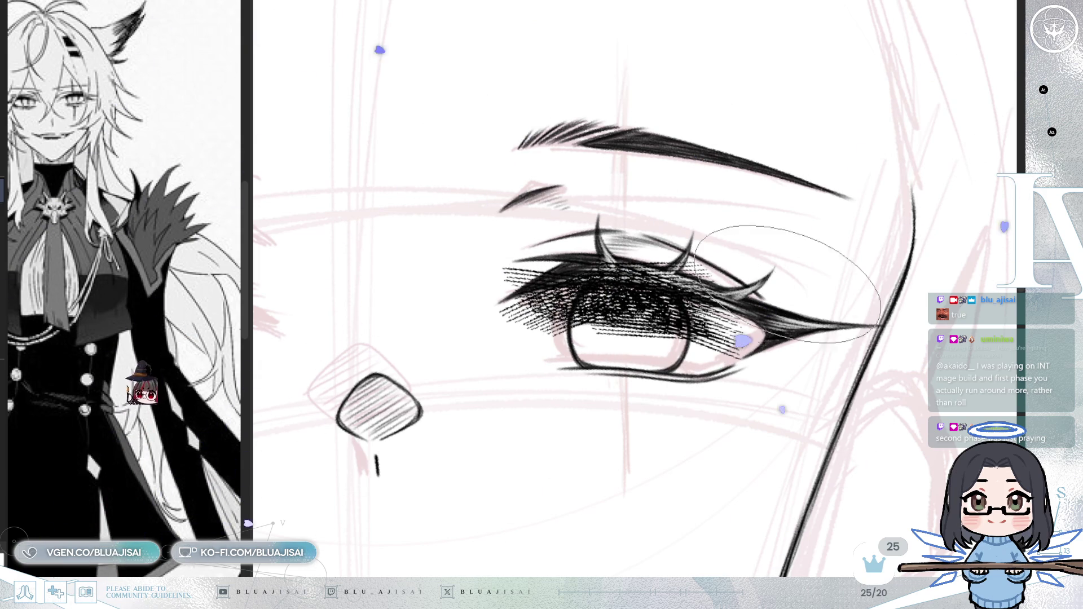
{"action": "scroll", "coordinate": [578, 280], "scroll_direction": "up", "scroll_amount": 1}
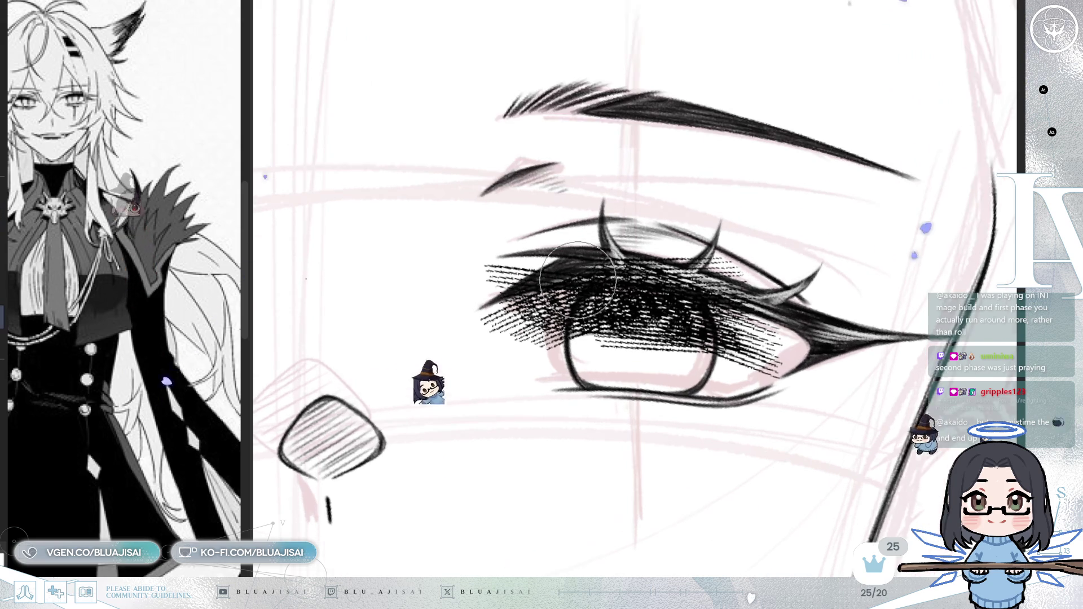
{"action": "key", "text": "ctrl+z"}
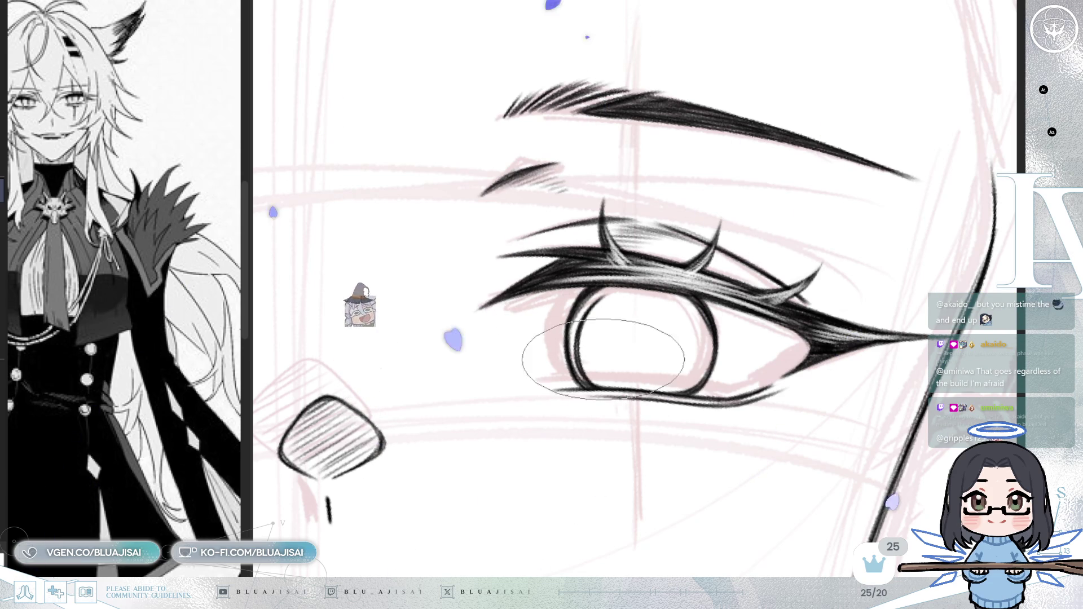
- Flip and rotate the view, then hatch again across the upper eye and iris
{"action": "scroll", "coordinate": [654, 344], "scroll_direction": "up", "scroll_amount": 1}
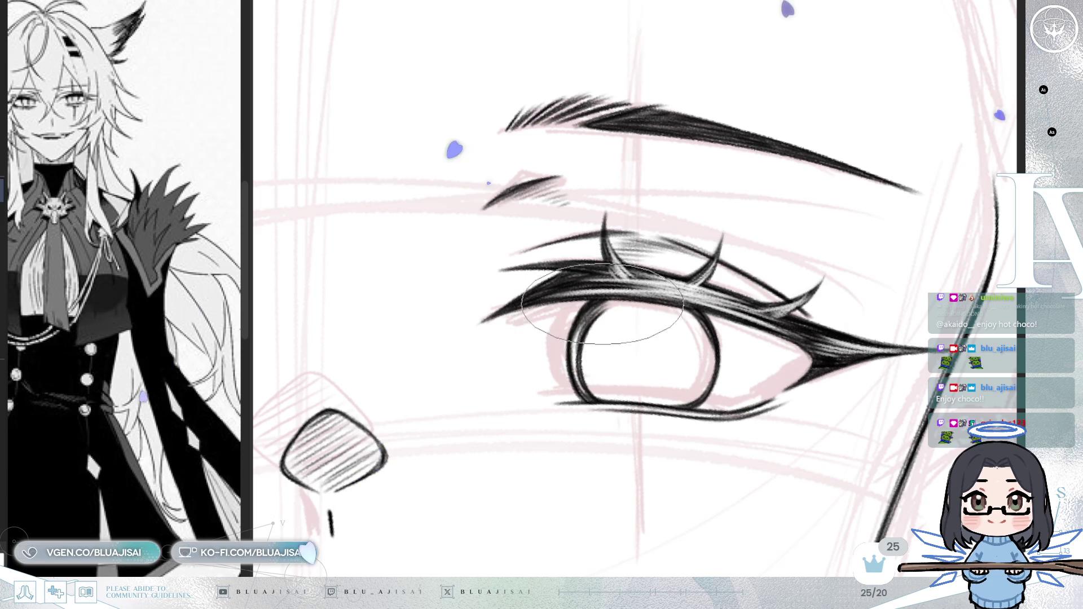
{"action": "key", "text": "h"}
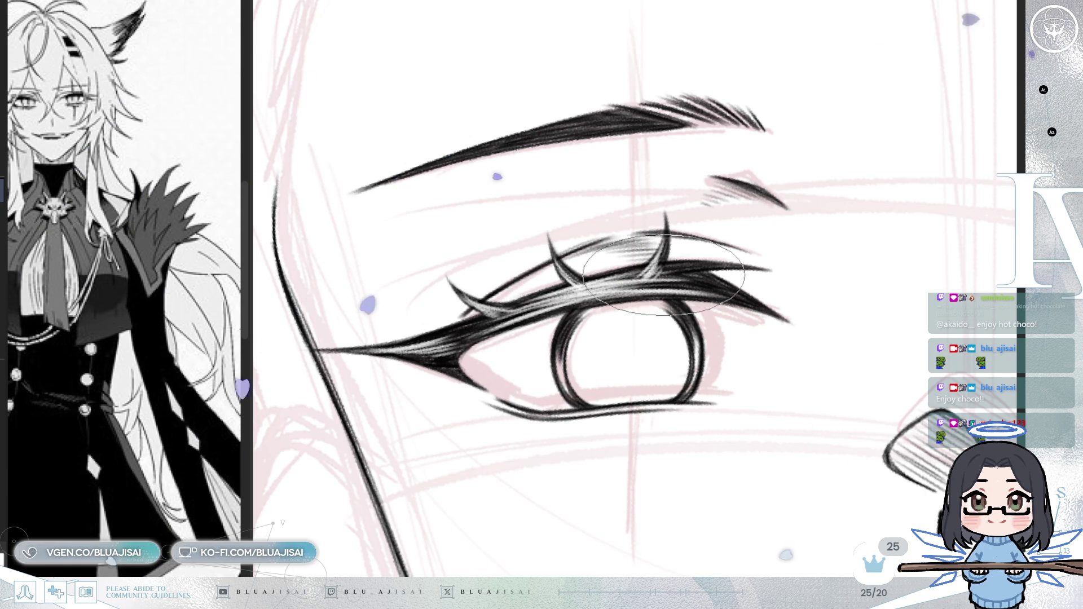
{"action": "mouse_move", "coordinate": [742, 249]}
{"action": "left_mouse_down"}
{"action": "mouse_move", "coordinate": [713, 320]}
{"action": "mouse_move", "coordinate": [672, 344]}
{"action": "left_mouse_up"}
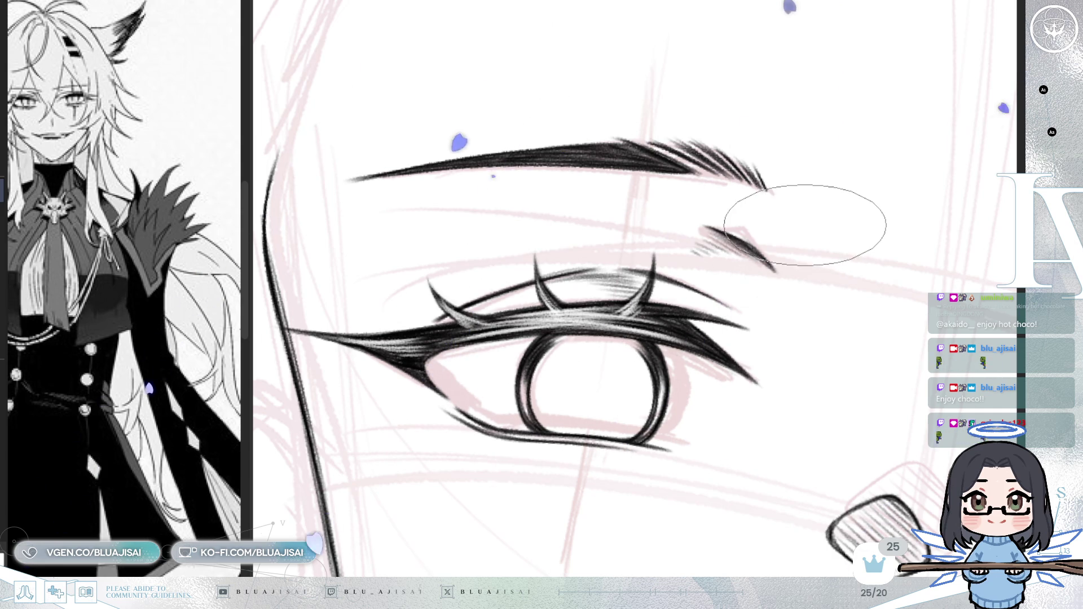
{"action": "left_click_drag", "start_coordinate": [530, 356], "coordinate": [689, 356]}
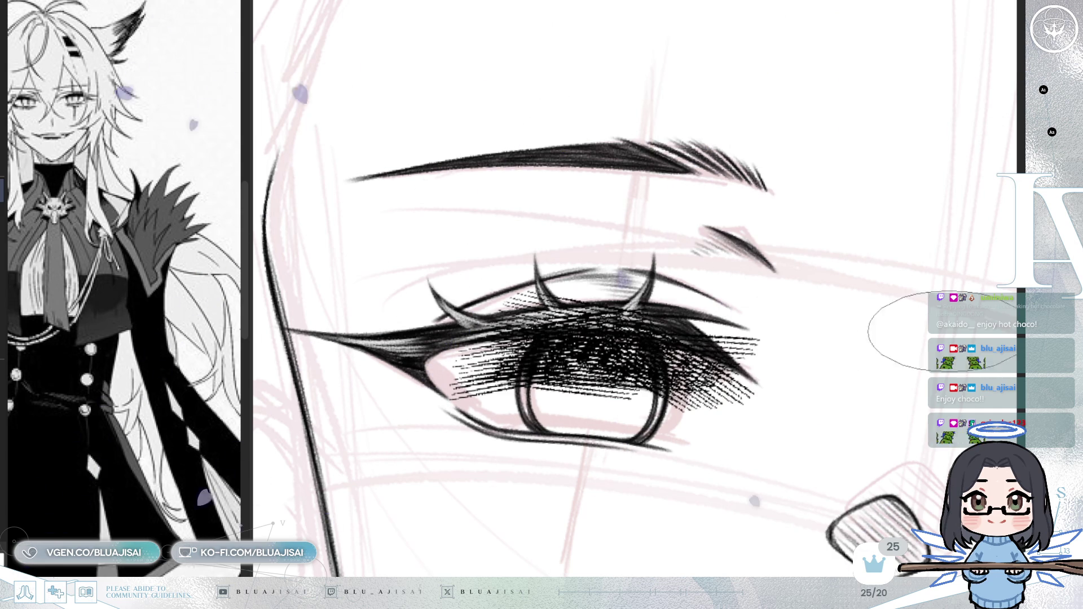
- Erase the stray hatching near the upper lashes and to the left of the iris
{"action": "mouse_move", "coordinate": [525, 358]}
{"action": "left_mouse_down"}
{"action": "mouse_move", "coordinate": [528, 372]}
{"action": "mouse_move", "coordinate": [553, 324]}
{"action": "left_mouse_up"}
{"action": "mouse_move", "coordinate": [554, 325]}
{"action": "left_mouse_down"}
{"action": "mouse_move", "coordinate": [507, 319]}
{"action": "mouse_move", "coordinate": [502, 330]}
{"action": "mouse_move", "coordinate": [513, 290]}
{"action": "mouse_move", "coordinate": [505, 389]}
{"action": "left_mouse_up"}
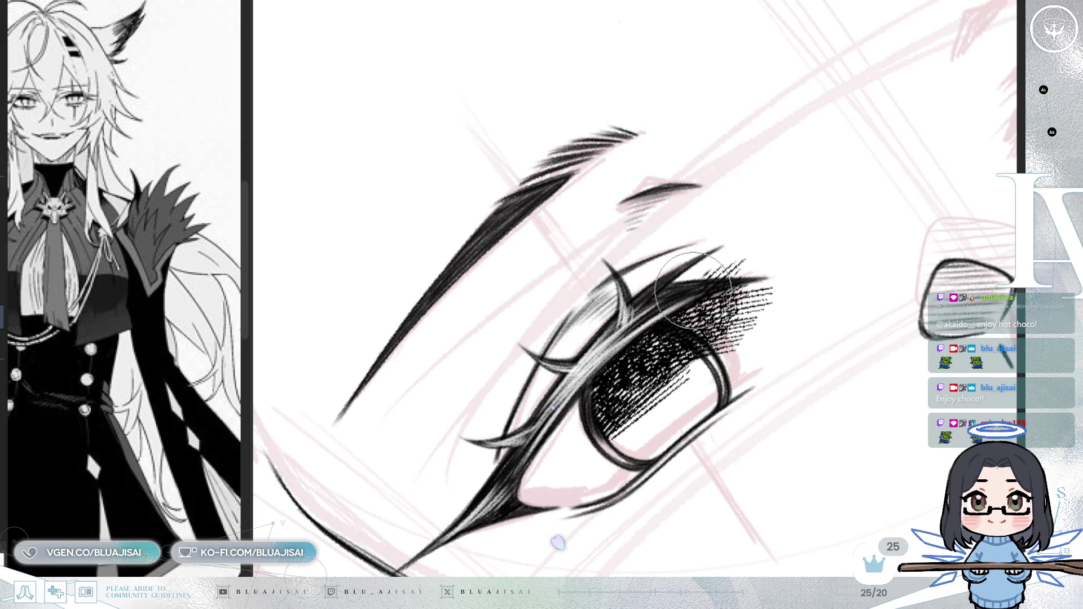
{"action": "key", "text": "m"}
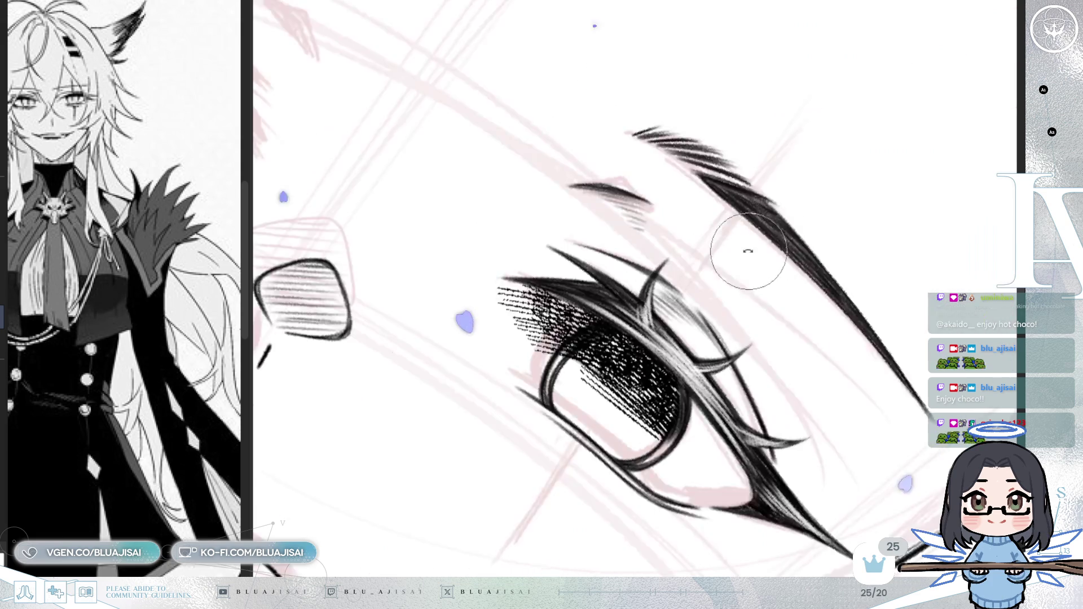
{"action": "key", "text": "5"}
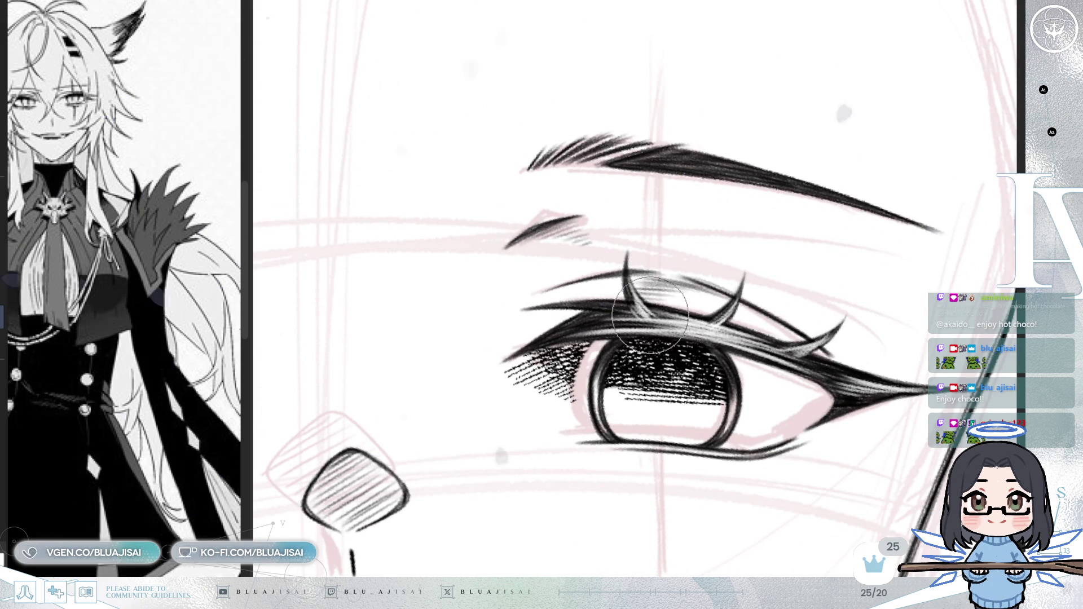
{"action": "mouse_move", "coordinate": [609, 338]}
{"action": "left_mouse_down"}
{"action": "mouse_move", "coordinate": [575, 384]}
{"action": "mouse_move", "coordinate": [513, 405]}
{"action": "left_mouse_up"}
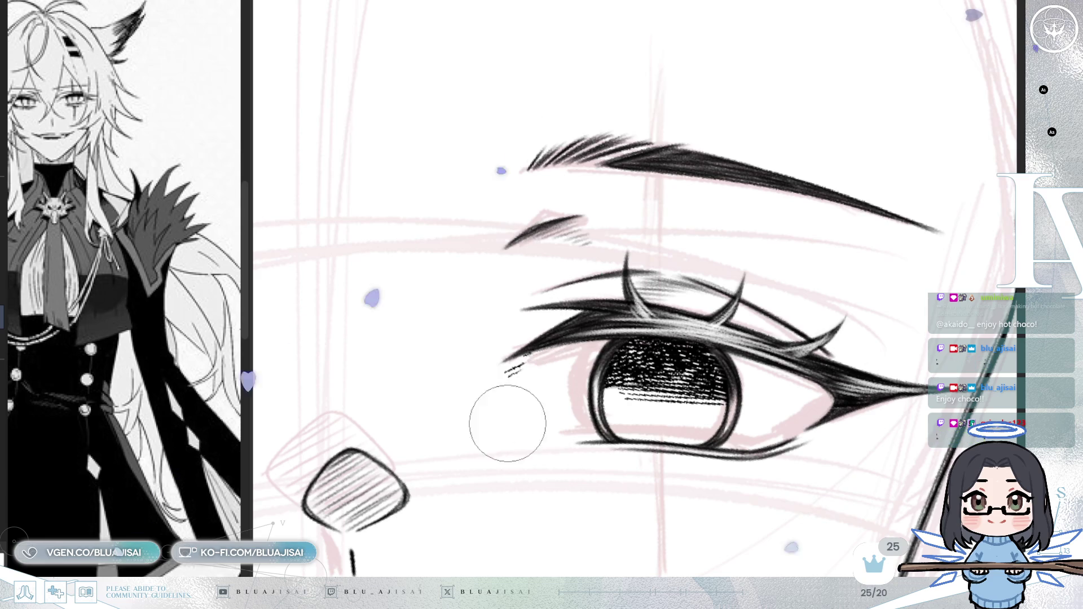
{"action": "scroll", "coordinate": [841, 285], "scroll_direction": "down", "scroll_amount": 2}
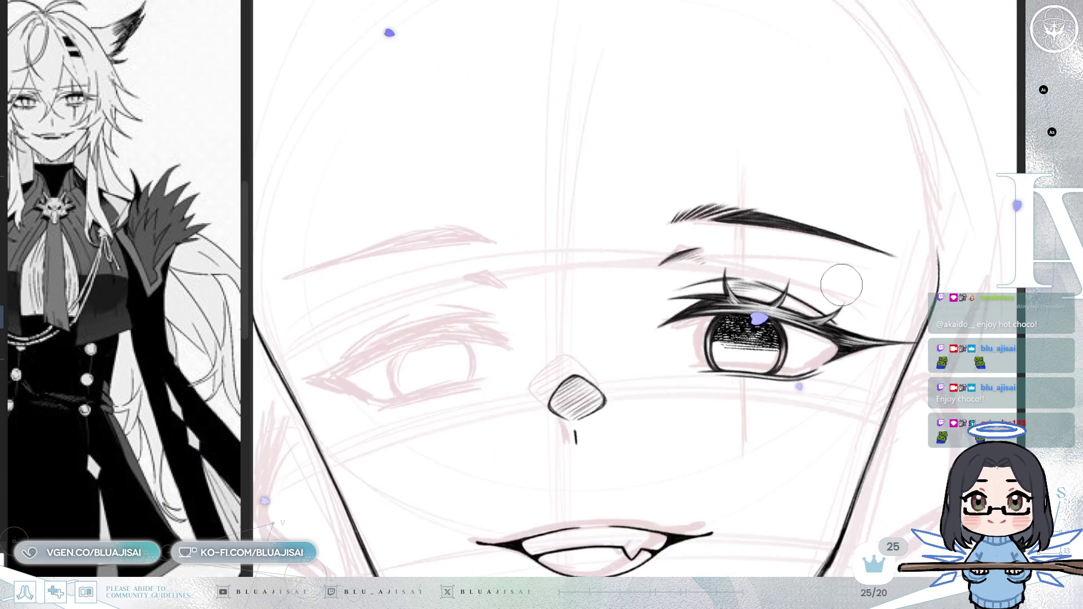
{"action": "scroll", "coordinate": [841, 285], "scroll_direction": "down", "scroll_amount": 2}
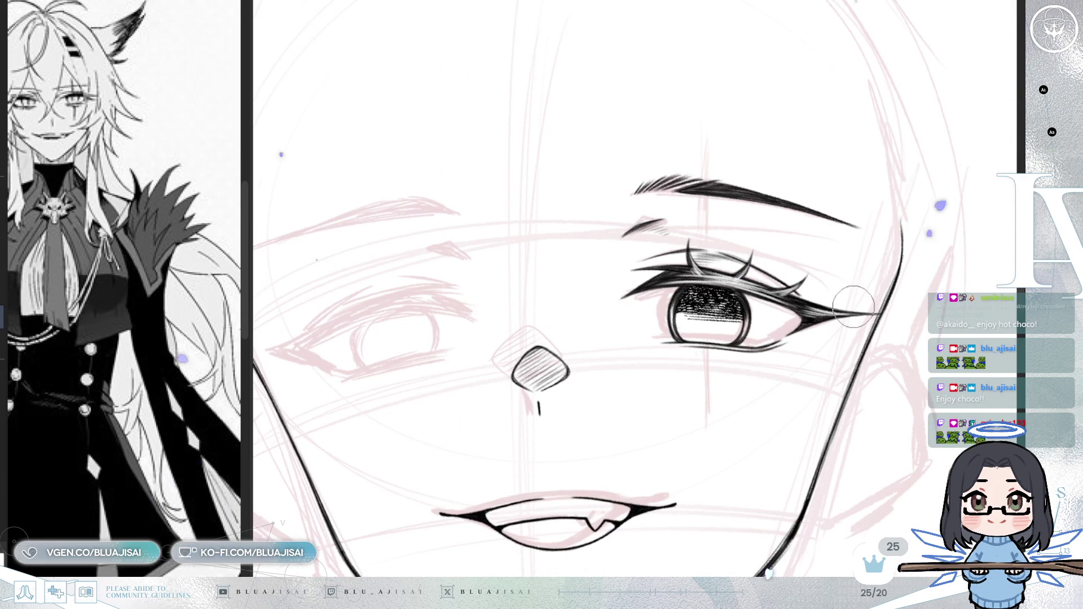
- Add more stippled tone across the iris so it fades toward the lower edge
{"action": "key", "text": "Delete"}
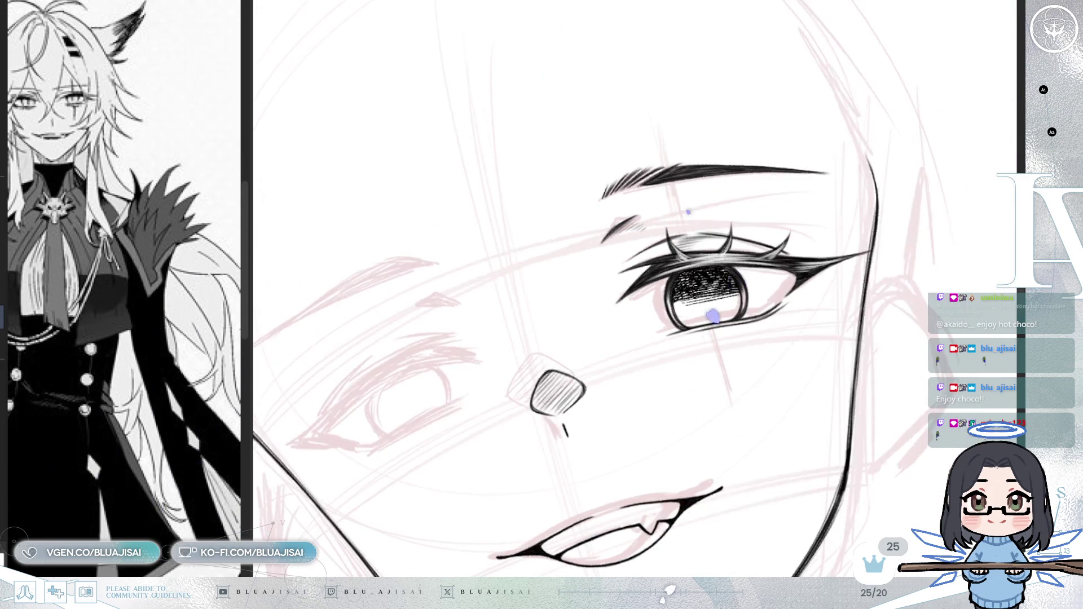
{"action": "key", "text": "End"}
{"action": "scroll", "coordinate": [641, 423], "scroll_direction": "up", "scroll_amount": 2}
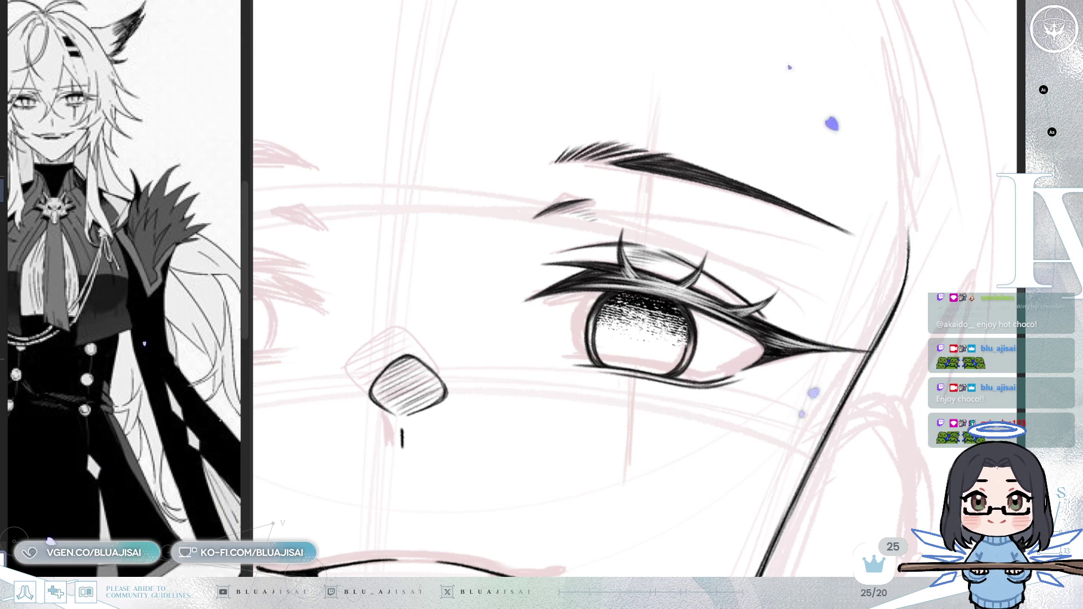
{"action": "mouse_move", "coordinate": [649, 310]}
{"action": "left_mouse_down"}
{"action": "mouse_move", "coordinate": [615, 325]}
{"action": "mouse_move", "coordinate": [697, 323]}
{"action": "left_mouse_up"}
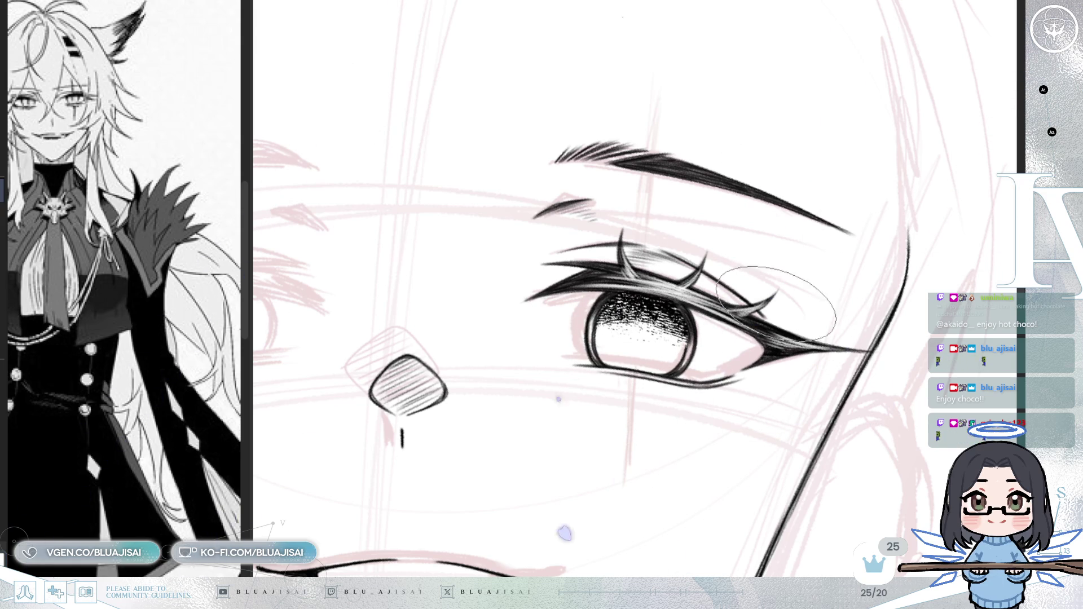
{"action": "scroll", "coordinate": [834, 247], "scroll_direction": "down", "scroll_amount": 2}
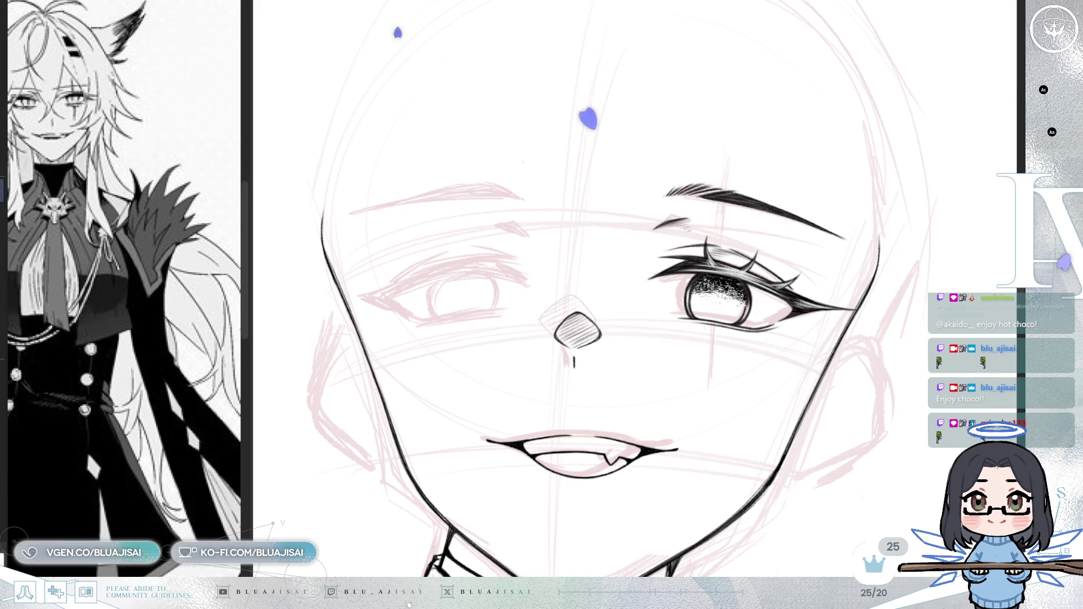
- Draw a tapered vertical slit pupil down the centre of the hatched iris
{"action": "scroll", "coordinate": [716, 299], "scroll_direction": "up", "scroll_amount": 3}
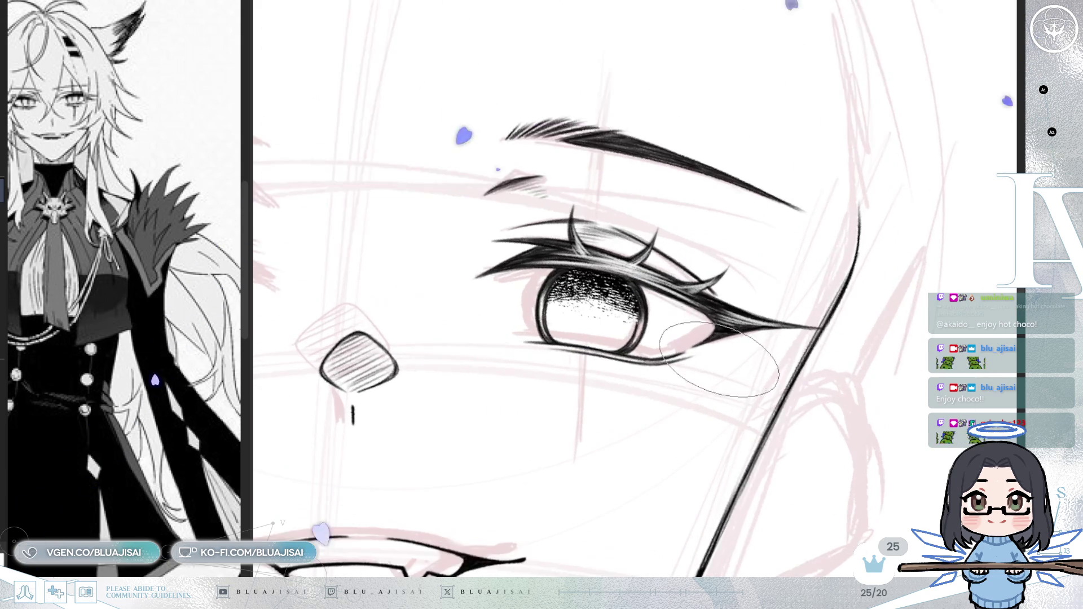
{"action": "left_click_drag", "start_coordinate": [731, 439], "coordinate": [819, 408]}
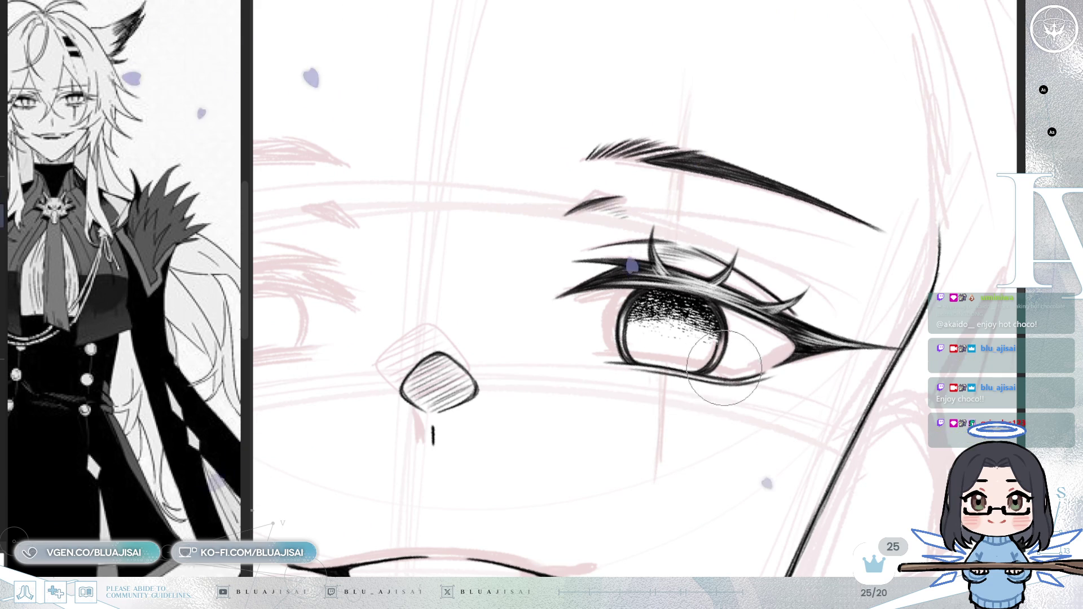
{"action": "scroll", "coordinate": [721, 345], "scroll_direction": "up", "scroll_amount": 2}
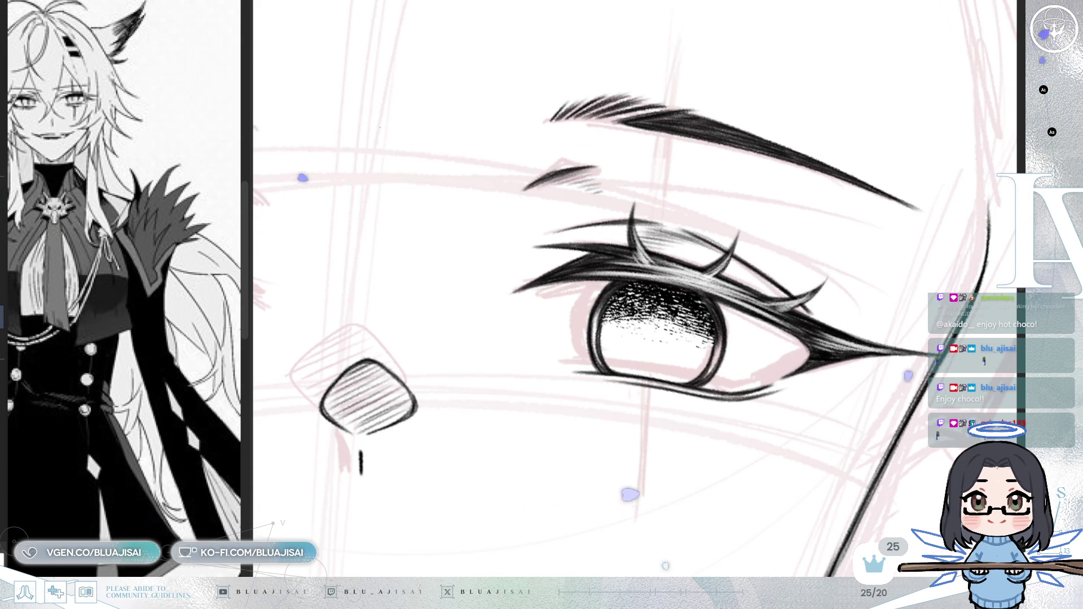
{"action": "key", "text": "-"}
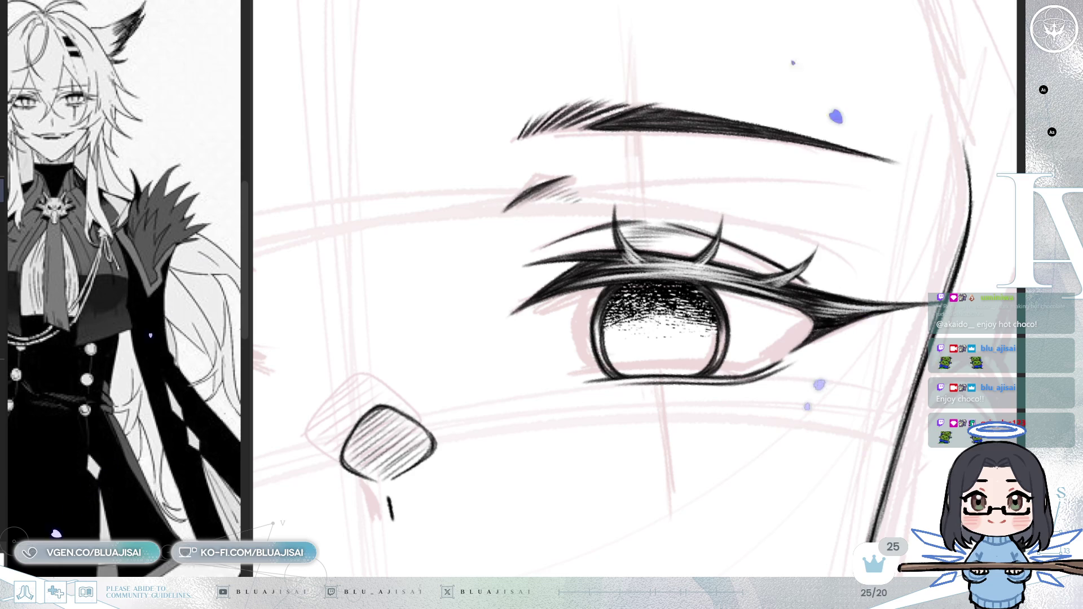
{"action": "key", "text": "-"}
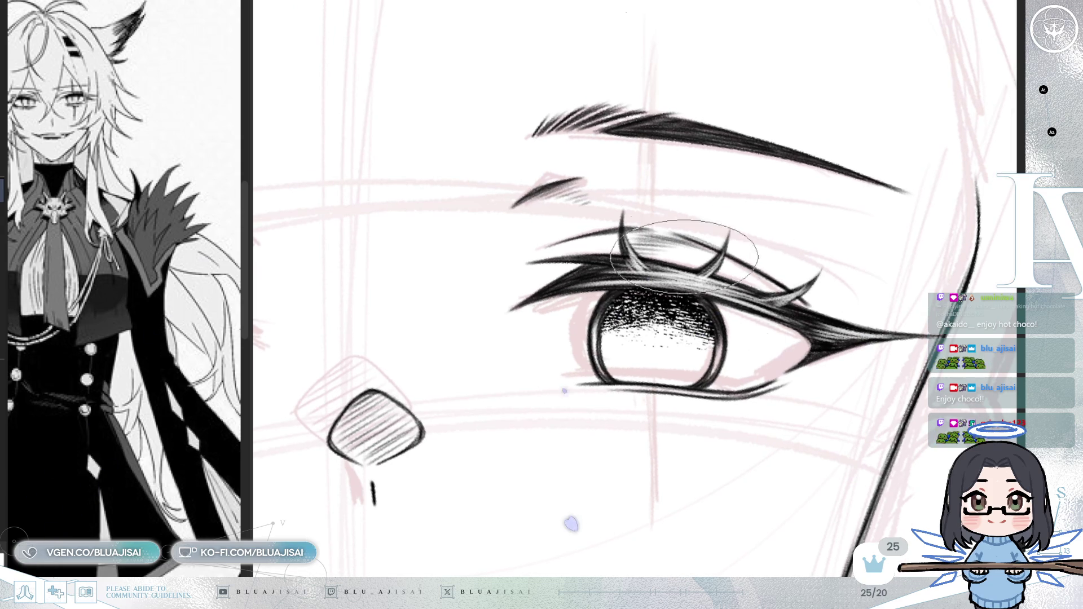
{"action": "mouse_move", "coordinate": [656, 285]}
{"action": "left_mouse_down"}
{"action": "mouse_move", "coordinate": [652, 355]}
{"action": "mouse_move", "coordinate": [656, 316]}
{"action": "mouse_move", "coordinate": [658, 343]}
{"action": "mouse_move", "coordinate": [648, 319]}
{"action": "mouse_move", "coordinate": [645, 330]}
{"action": "mouse_move", "coordinate": [655, 333]}
{"action": "mouse_move", "coordinate": [657, 282]}
{"action": "mouse_move", "coordinate": [657, 333]}
{"action": "mouse_move", "coordinate": [659, 322]}
{"action": "left_mouse_up"}
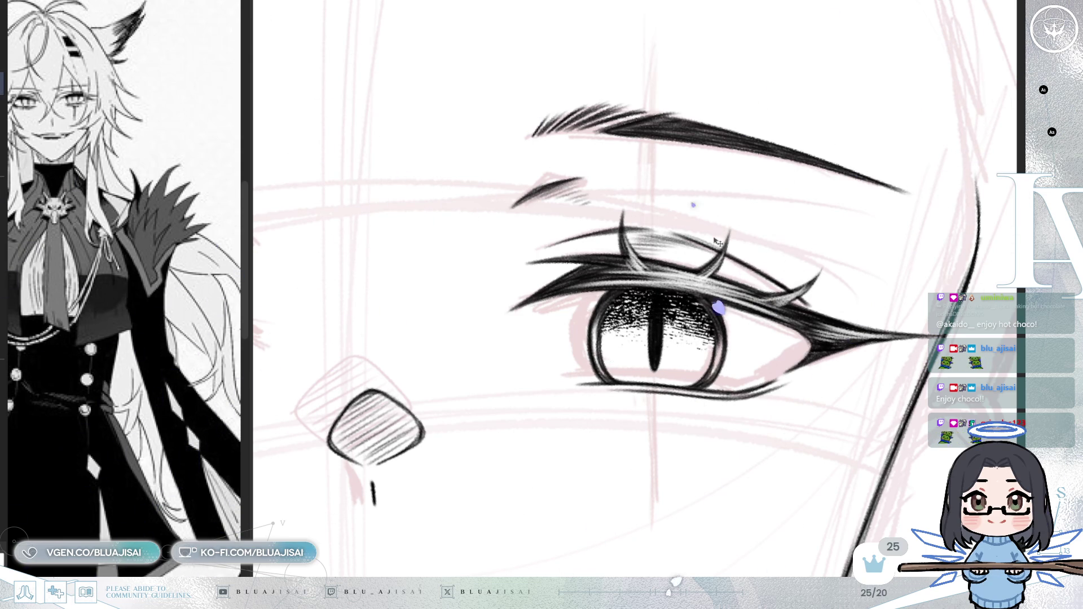
- Zoom out and free-transform the slit pupil stroke to squeeze it narrower
{"action": "key", "text": "minus"}
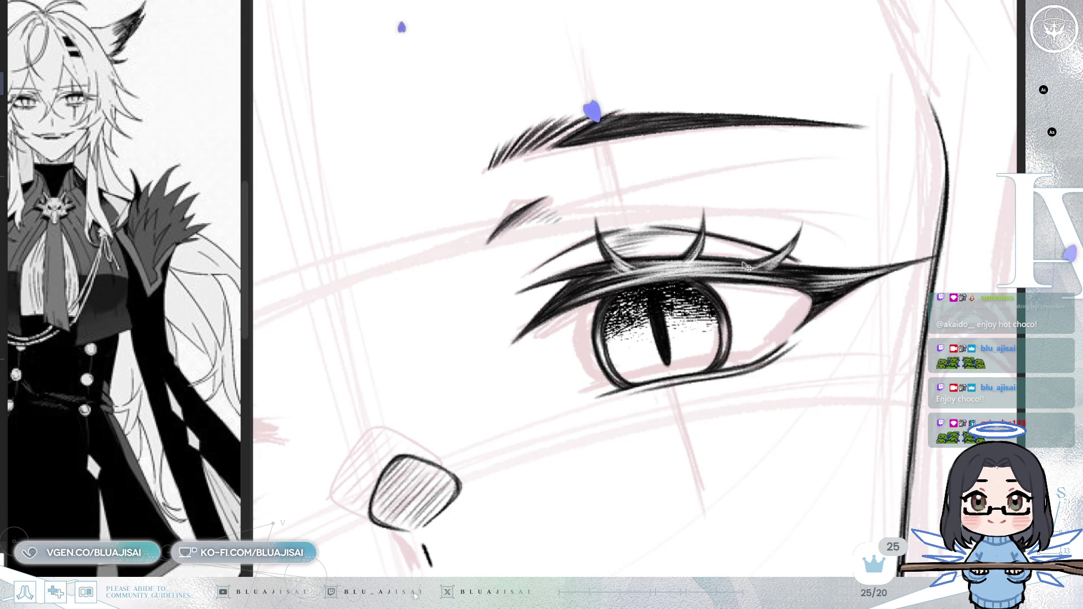
{"action": "key", "text": "ctrl+minus"}
{"action": "key", "text": "ctrl+minus"}
{"action": "key", "text": "ctrl+minus"}
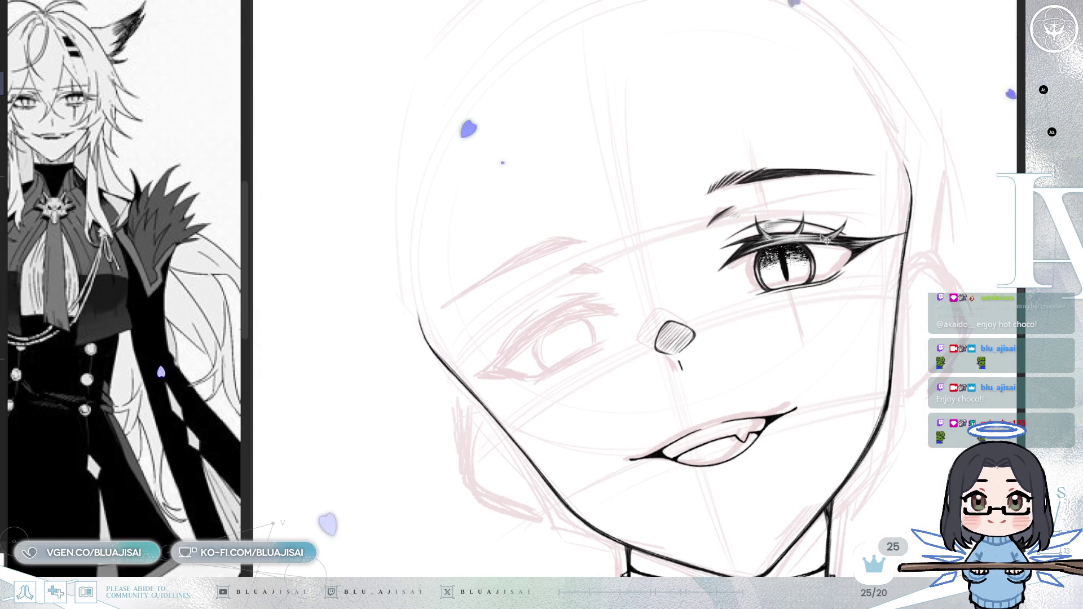
{"action": "key", "text": "ctrl+t"}
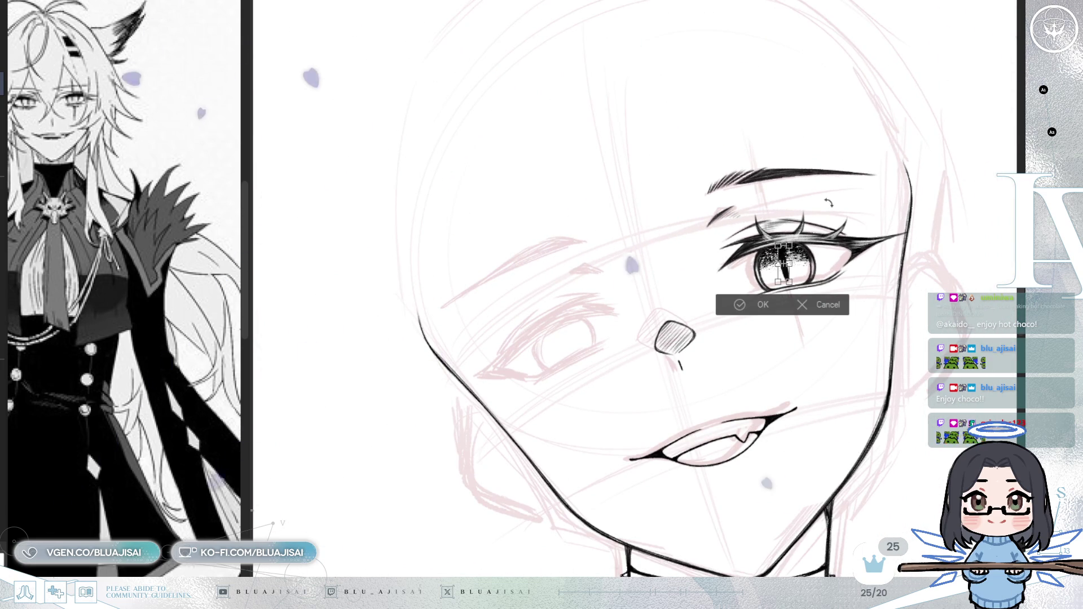
{"action": "left_click", "coordinate": [750, 303]}
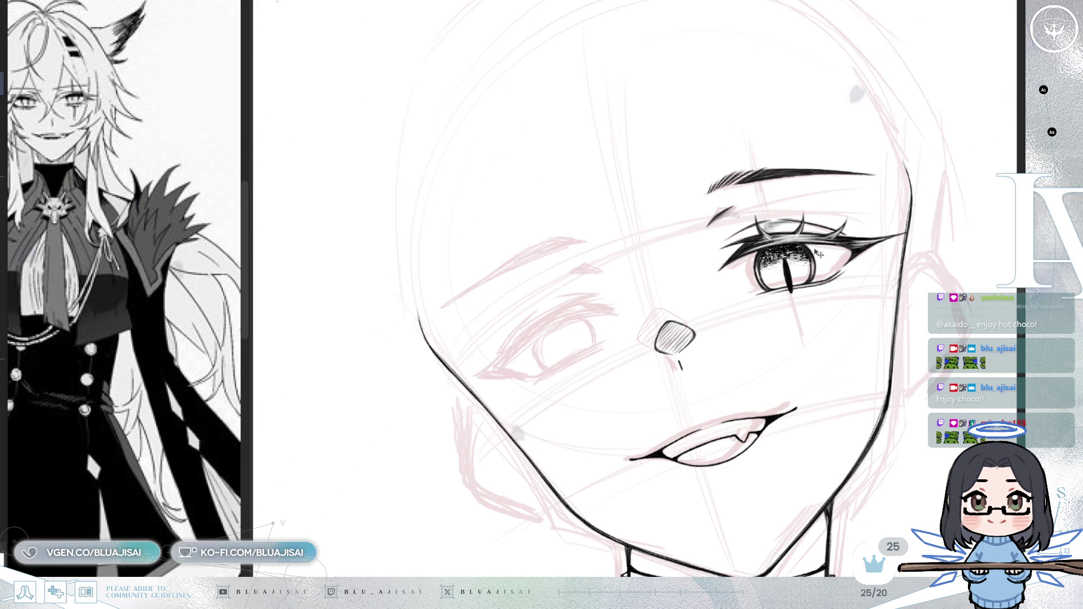
- Paste a mirrored copy of the inked eye and nudge it into place over the sketched left eye
{"action": "key", "text": "ctrl+v"}
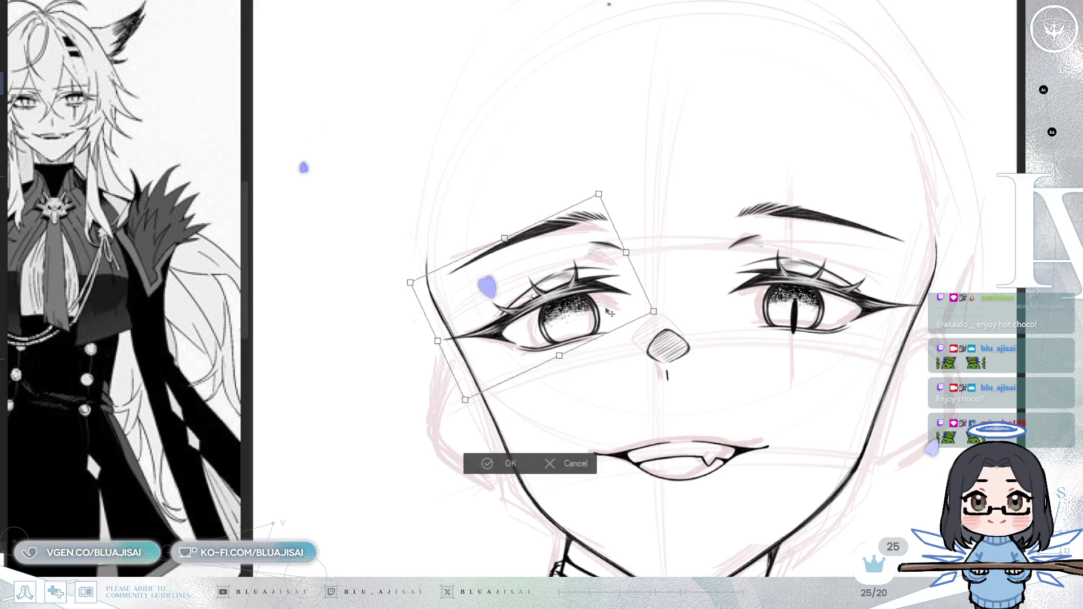
{"action": "key", "text": "Down"}
{"action": "key", "text": "Down"}
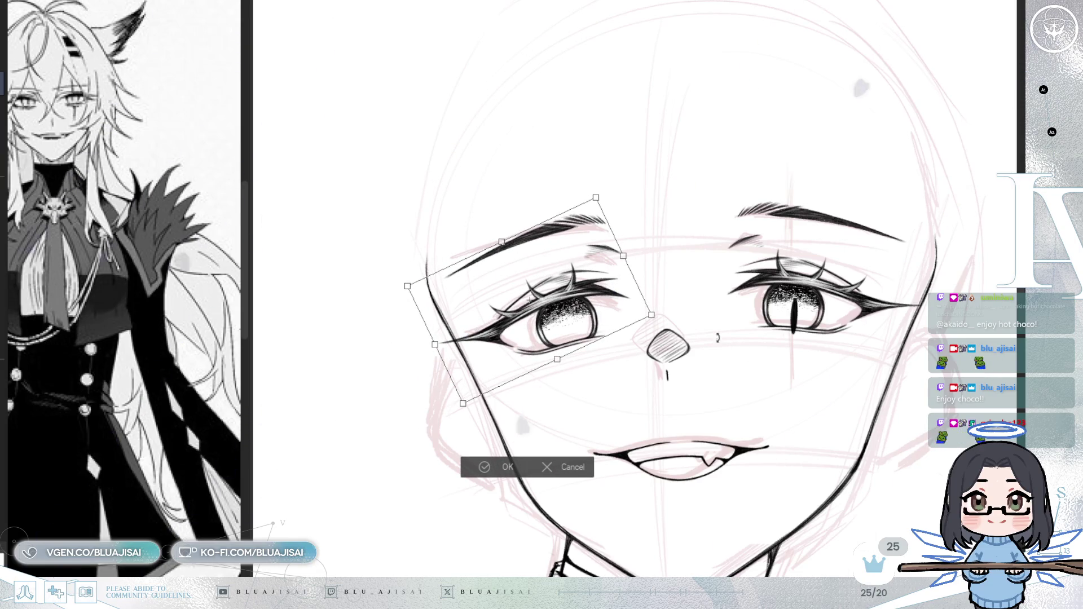
{"action": "key", "text": "Left"}
{"action": "key", "text": "Left"}
{"action": "key", "text": "Left"}
{"action": "key", "text": "Down"}
{"action": "key", "text": "Down"}
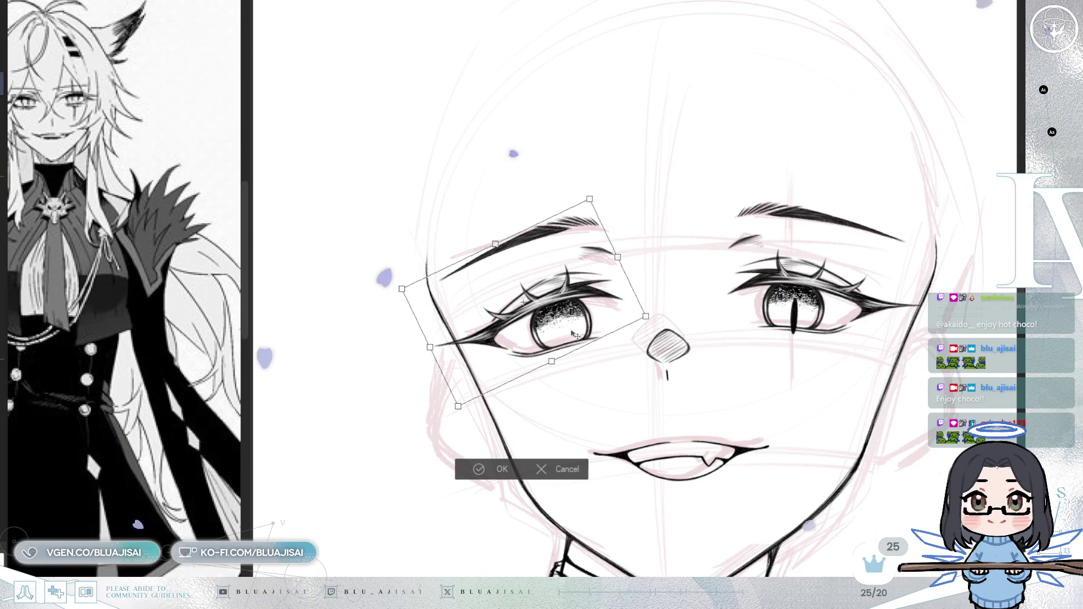
{"action": "key", "text": "Right"}
{"action": "key", "text": "Right"}
{"action": "key", "text": "Right"}
{"action": "key", "text": "Up"}
{"action": "key", "text": "Up"}
{"action": "key", "text": "Up"}
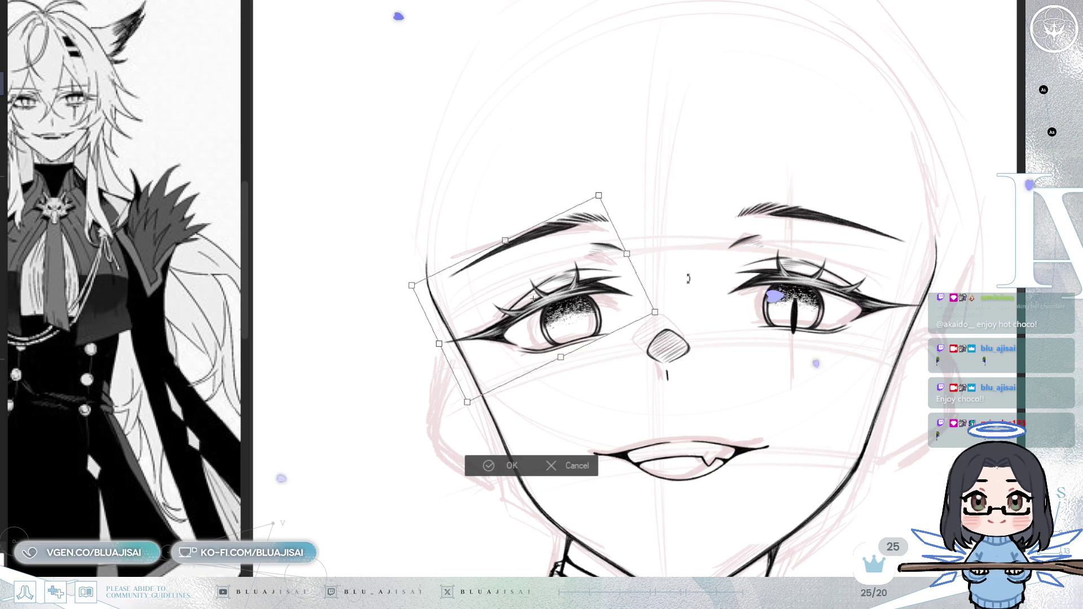
{"action": "key", "text": "Left"}
{"action": "key", "text": "Up"}
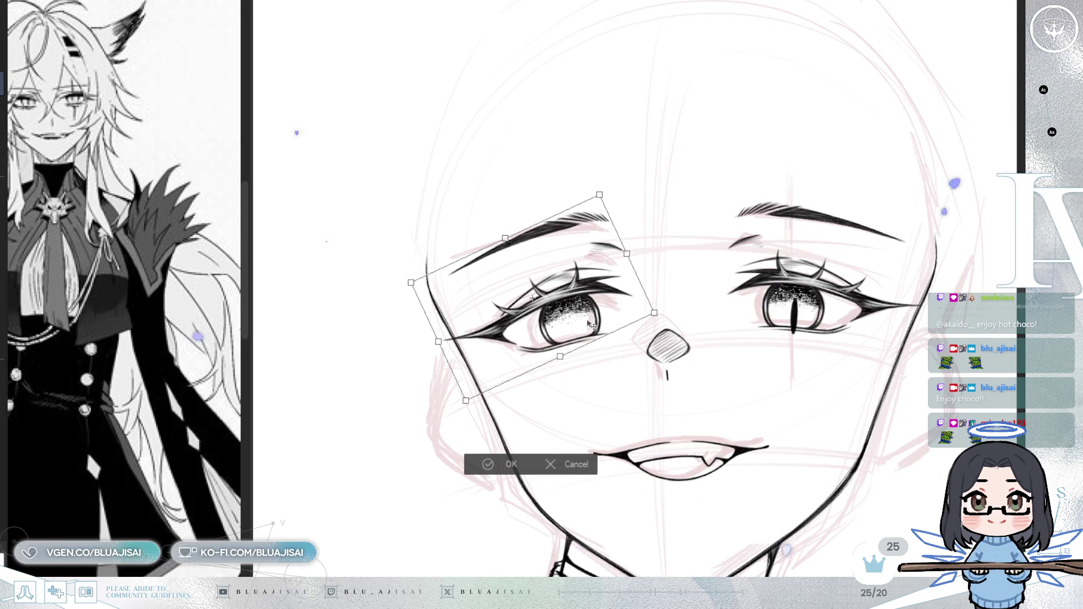
{"action": "key", "text": "Down"}
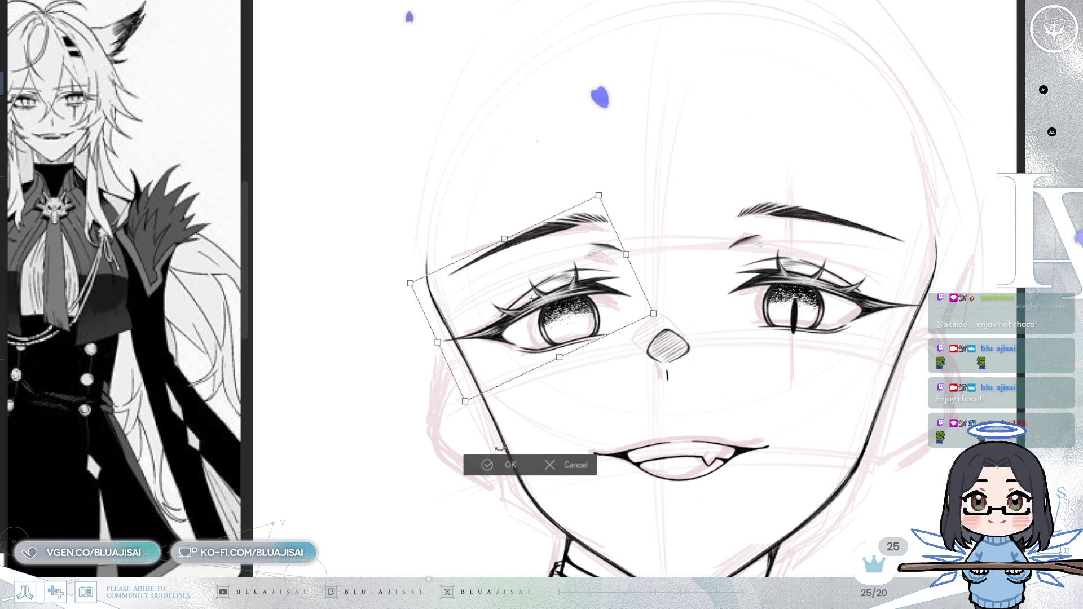
{"action": "key", "text": "Return"}
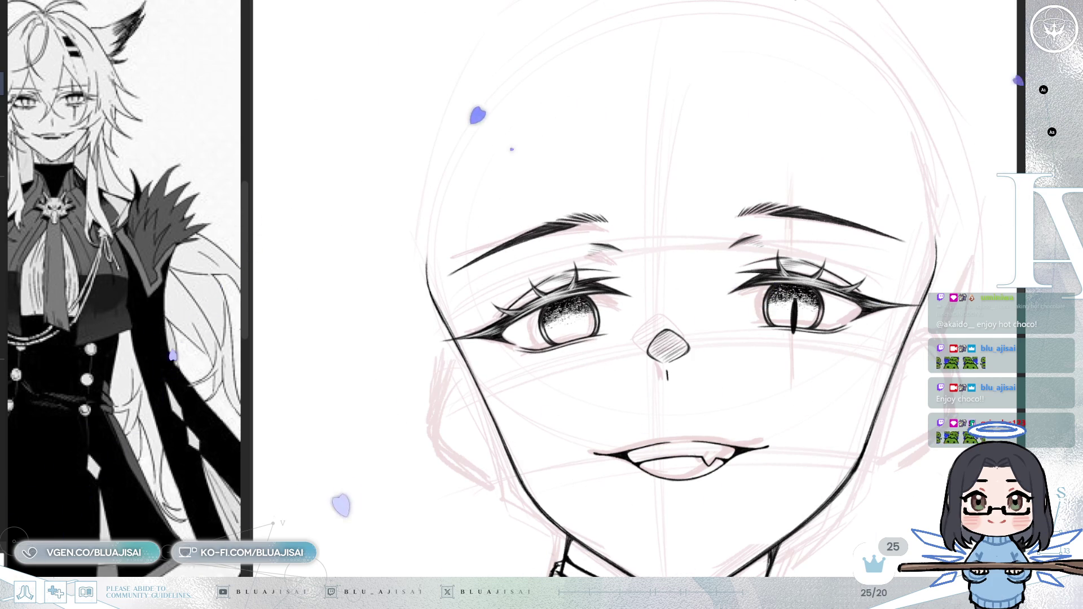
- Tilt and shift the copied left eye and brow, then move a copy of the slit pupil into it
{"action": "left_click_drag", "start_coordinate": [879, 412], "coordinate": [877, 430]}
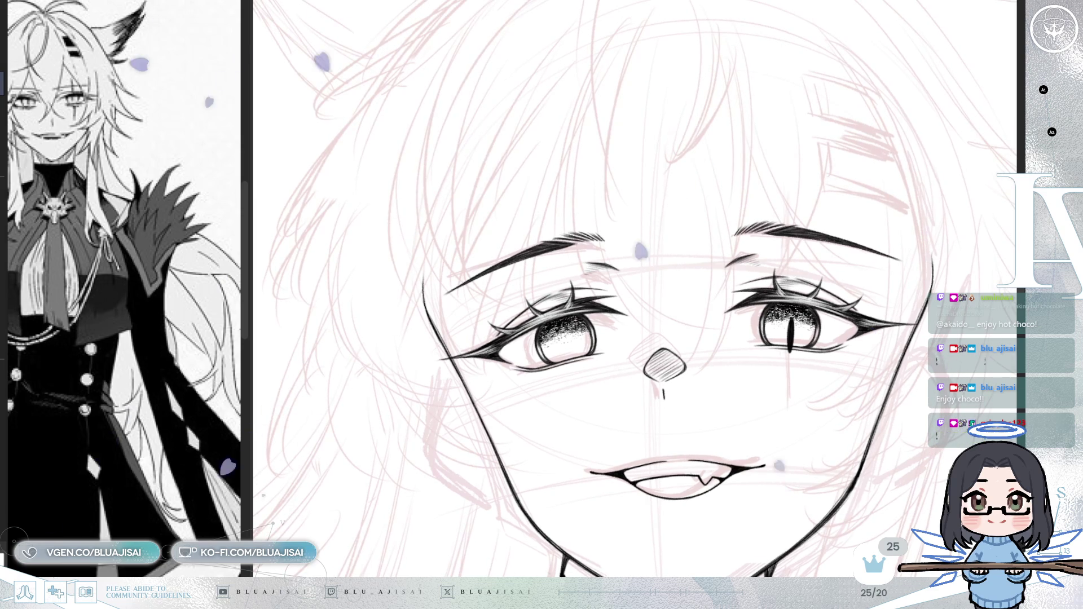
{"action": "left_click_drag", "start_coordinate": [677, 473], "coordinate": [670, 471]}
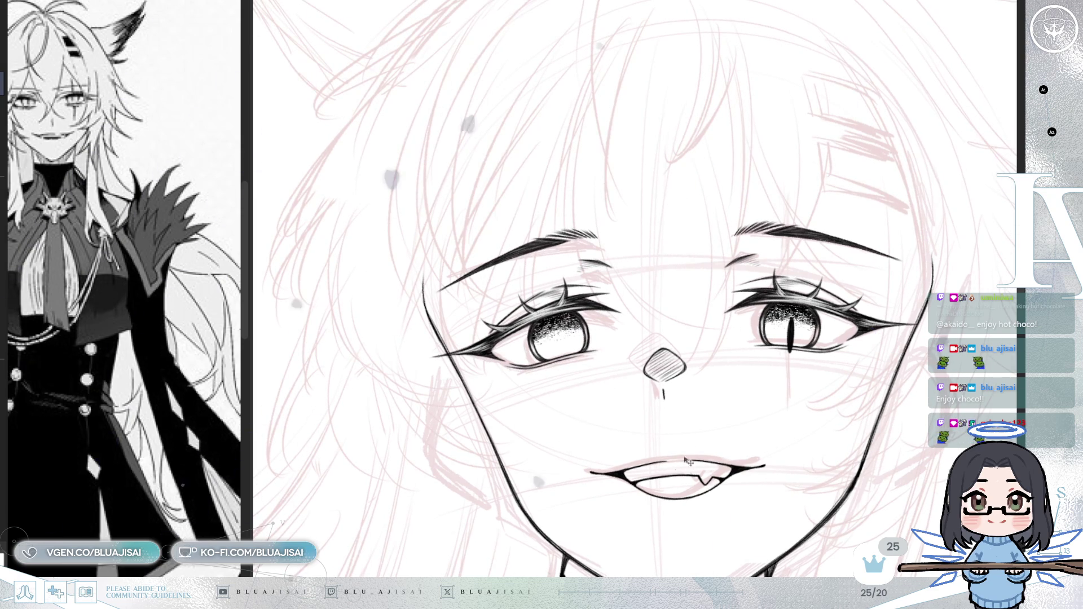
{"action": "key", "text": "ctrl+t"}
{"action": "left_click_drag", "start_coordinate": [779, 395], "coordinate": [800, 354]}
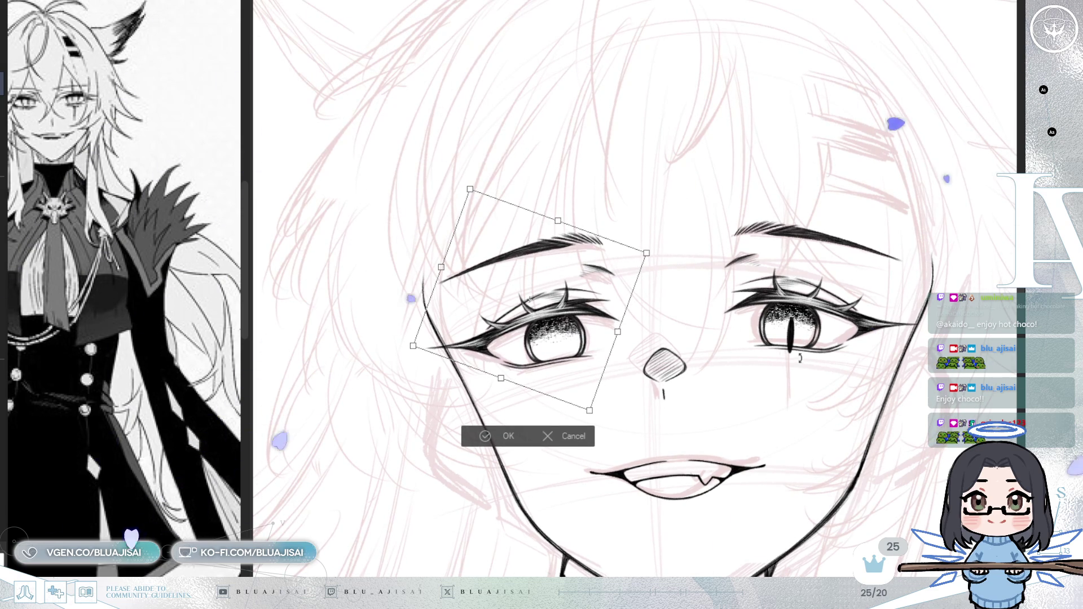
{"action": "mouse_move", "coordinate": [567, 388]}
{"action": "left_mouse_down"}
{"action": "mouse_move", "coordinate": [576, 386]}
{"action": "mouse_move", "coordinate": [556, 388]}
{"action": "mouse_move", "coordinate": [574, 391]}
{"action": "left_mouse_up"}
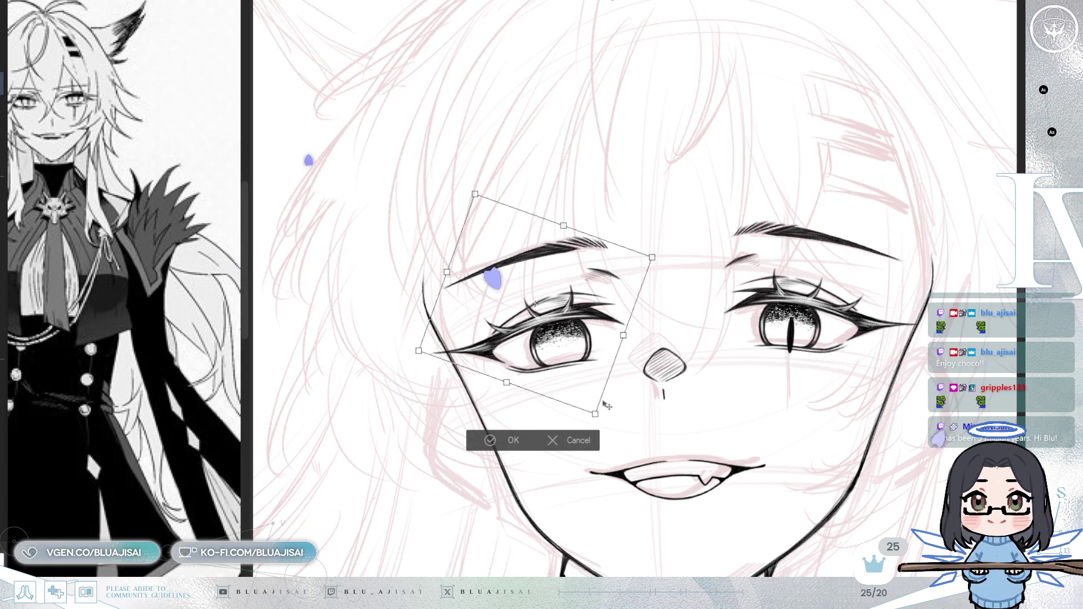
{"action": "key", "text": "Return"}
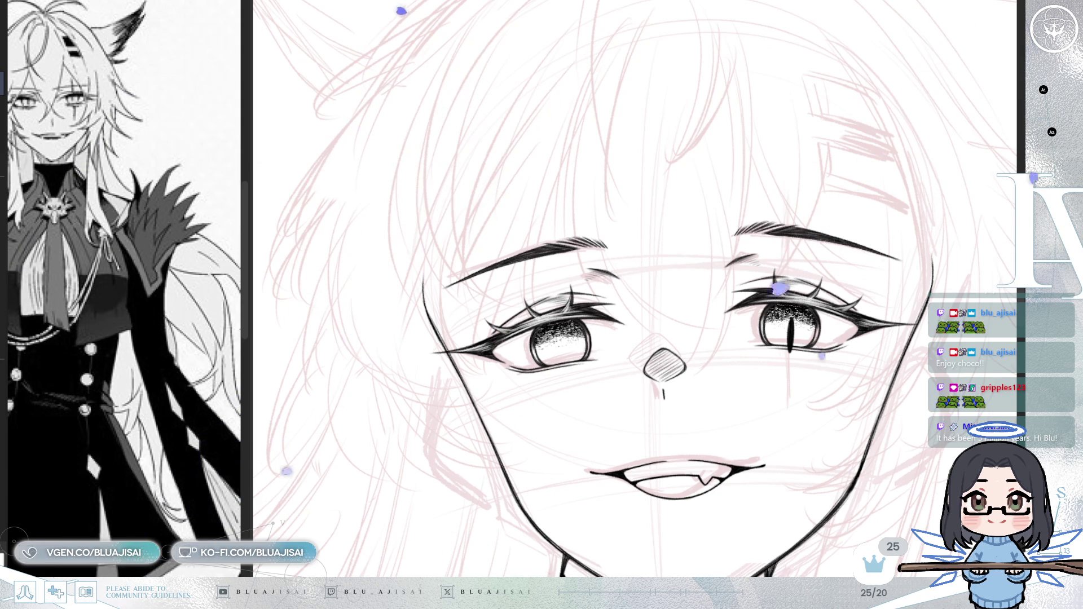
{"action": "left_click_drag", "start_coordinate": [851, 452], "coordinate": [660, 462]}
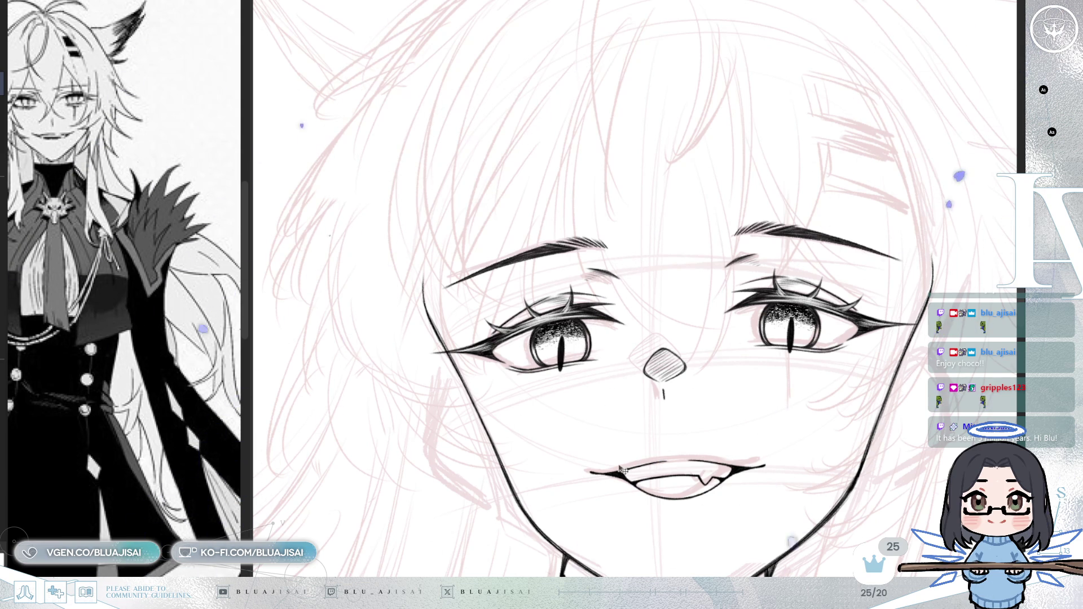
{"action": "key", "text": "ctrl+t"}
- Nudge the left eye's slit pupil slightly right and down so it centres in the iris
{"action": "key", "text": "minus"}
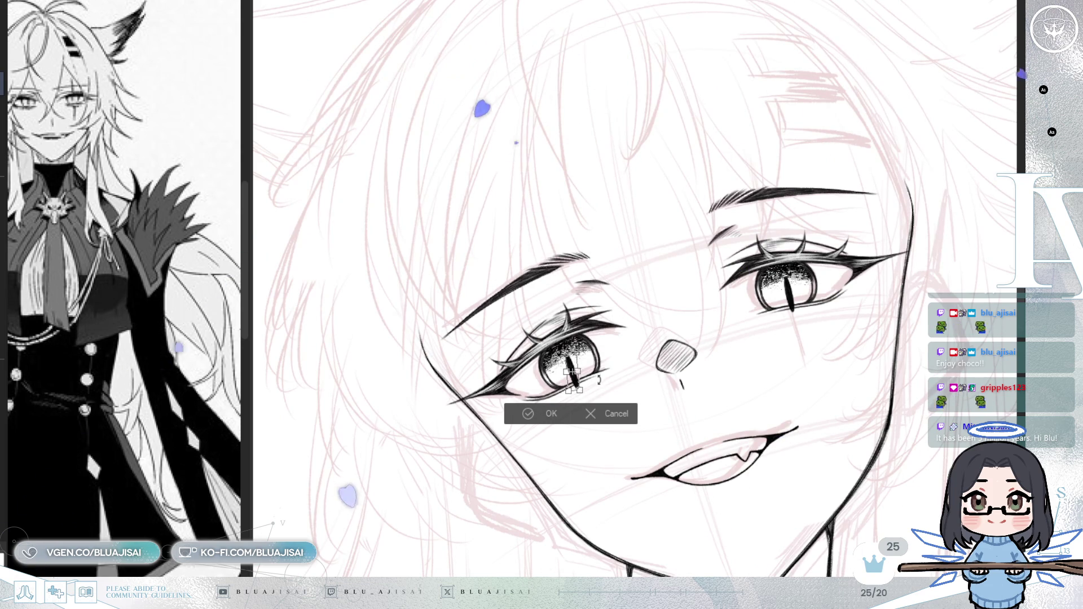
{"action": "left_click", "coordinate": [544, 415]}
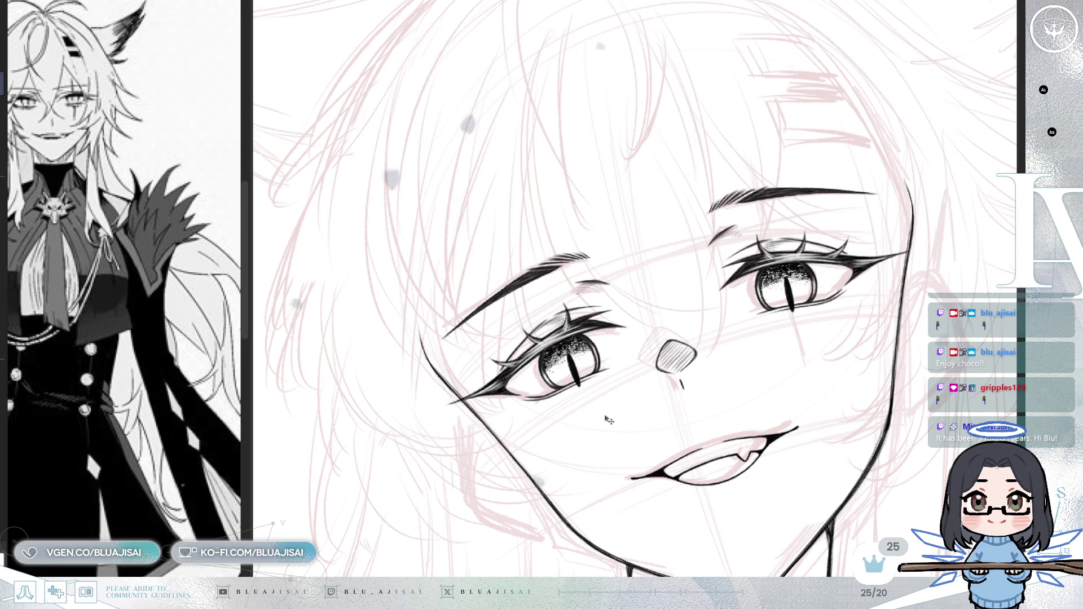
{"action": "key", "text": "ctrl+t"}
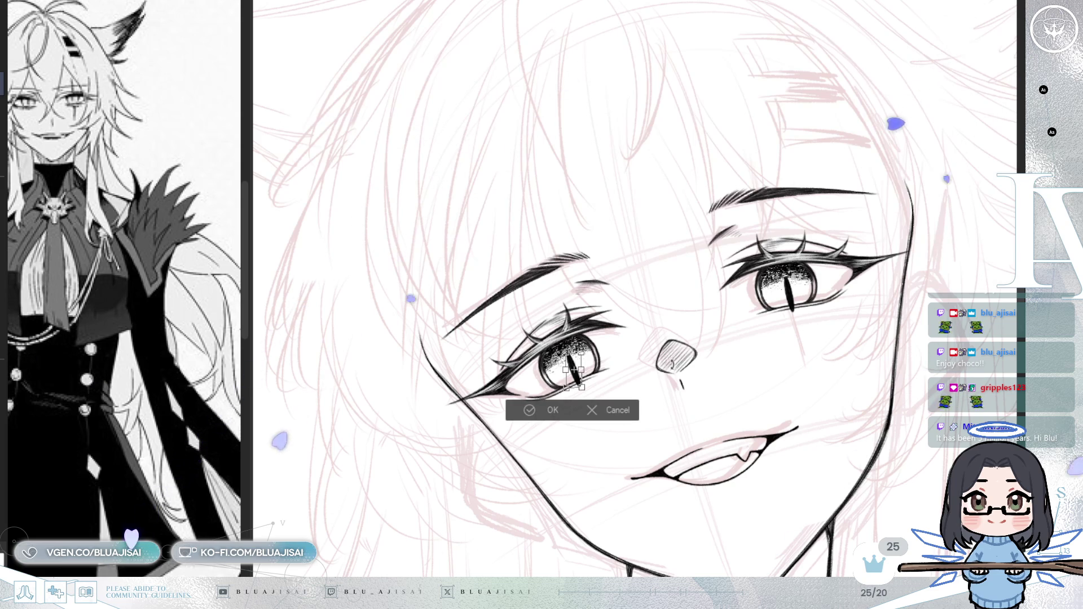
{"action": "left_click", "coordinate": [551, 408]}
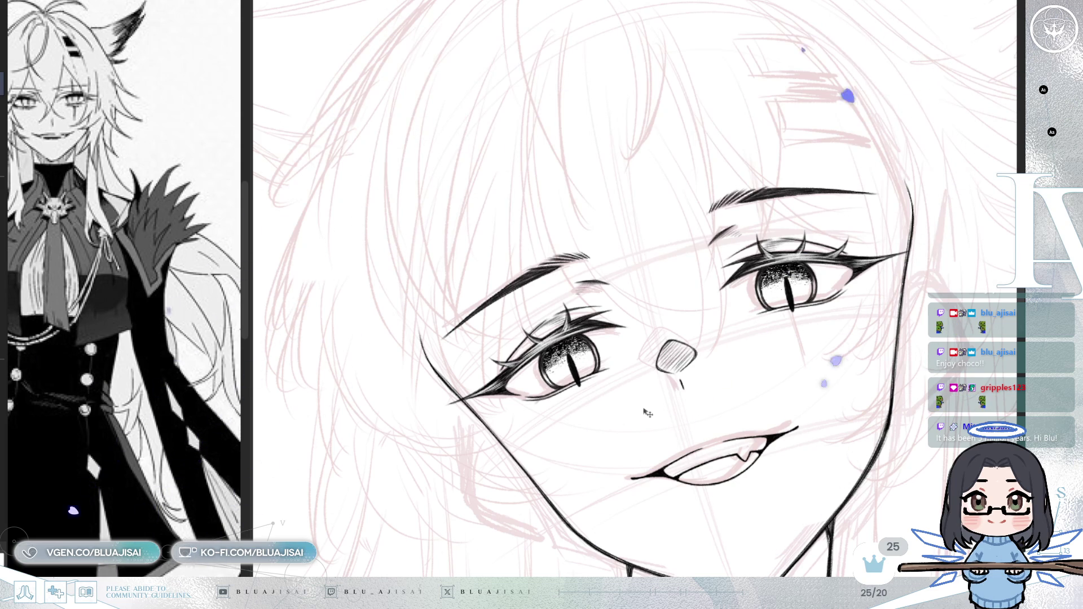
{"action": "key", "text": "ctrl+t"}
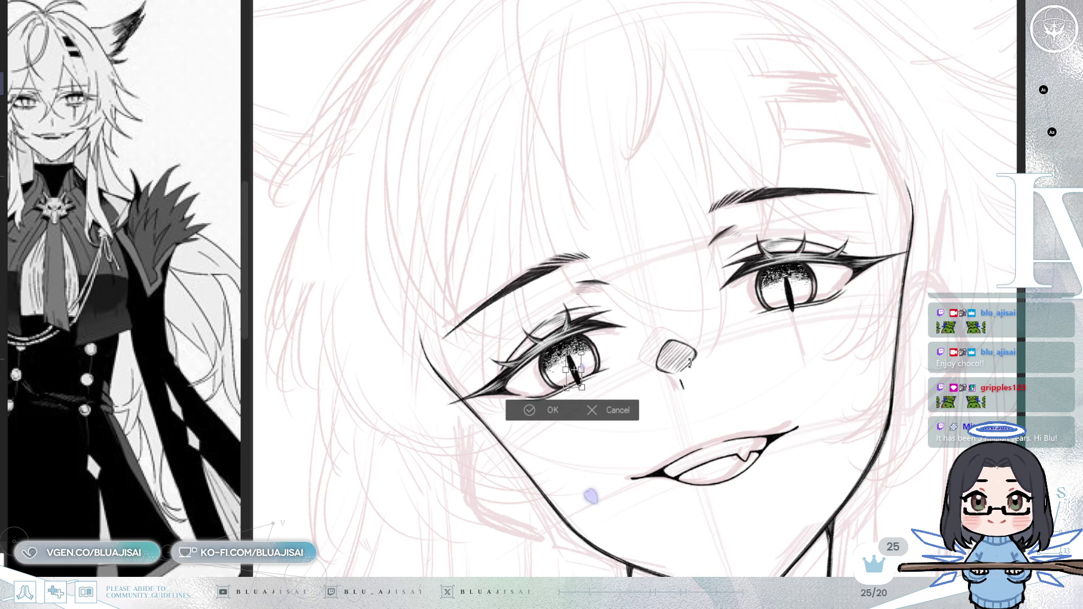
{"action": "key", "text": "Return"}
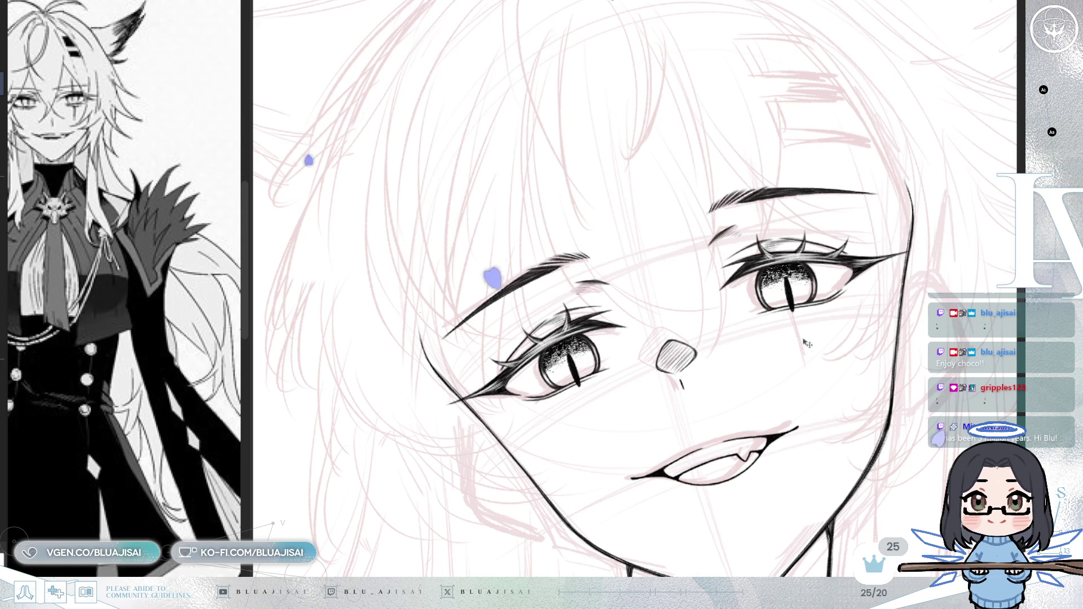
{"action": "scroll", "coordinate": [572, 384], "scroll_direction": "up", "scroll_amount": 2}
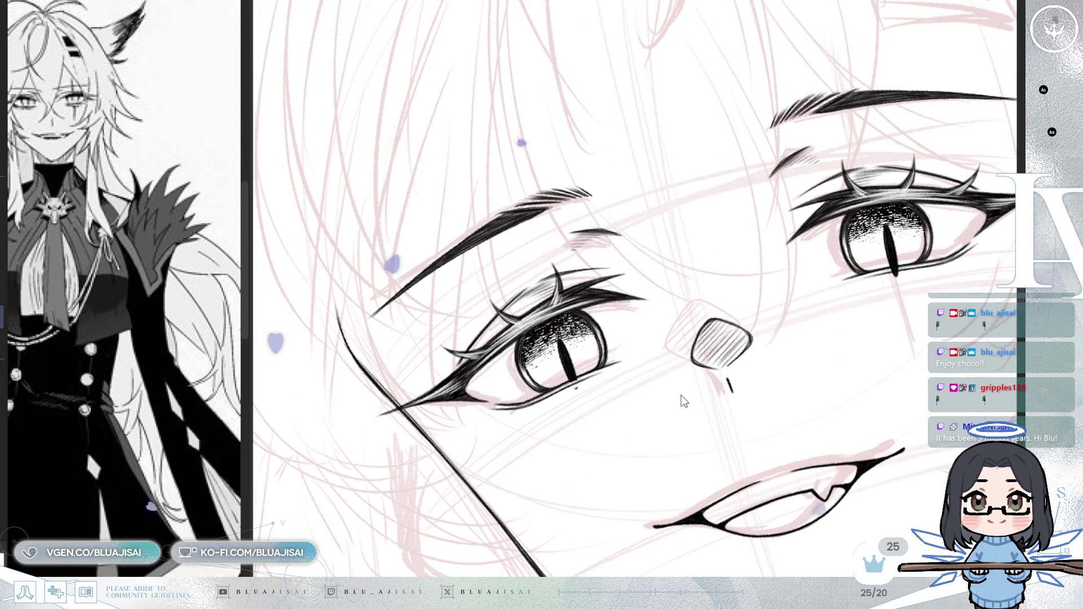
{"action": "key", "text": "ctrl+t"}
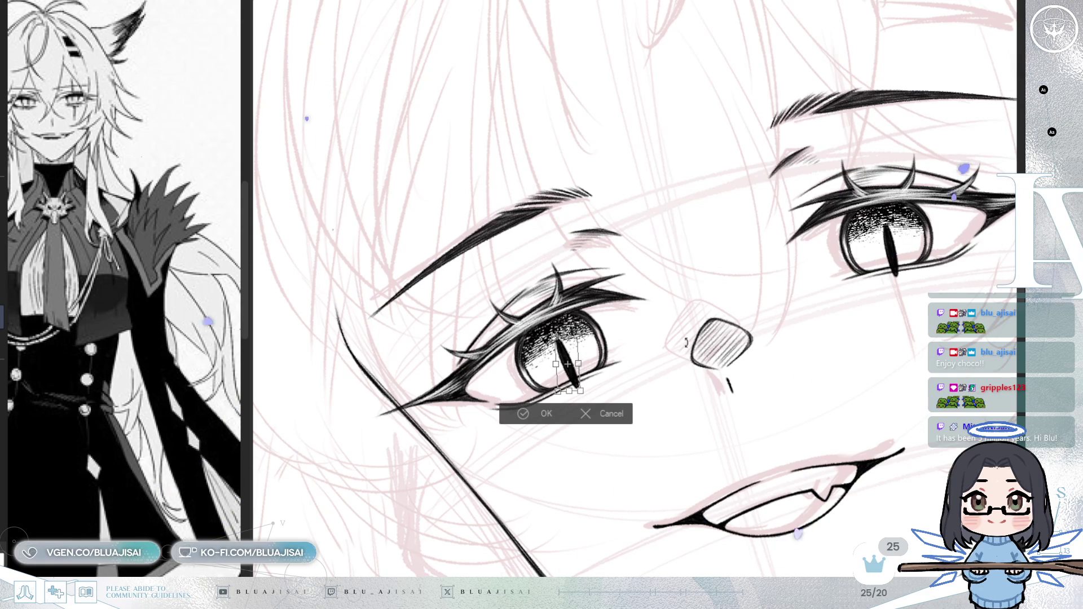
{"action": "left_click_drag", "start_coordinate": [576, 385], "coordinate": [577, 385]}
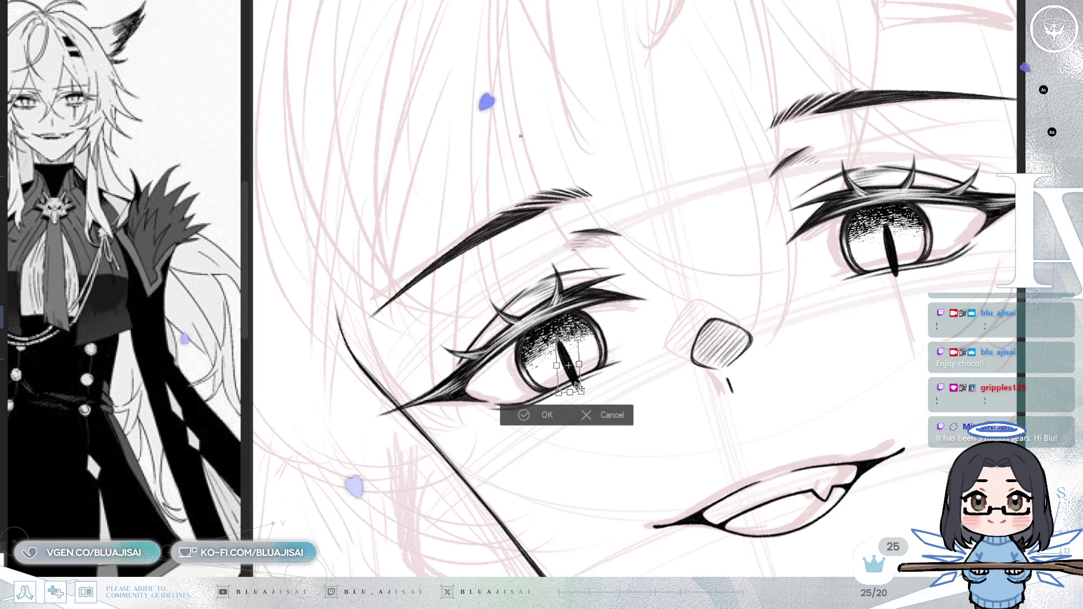
{"action": "left_click", "coordinate": [522, 418]}
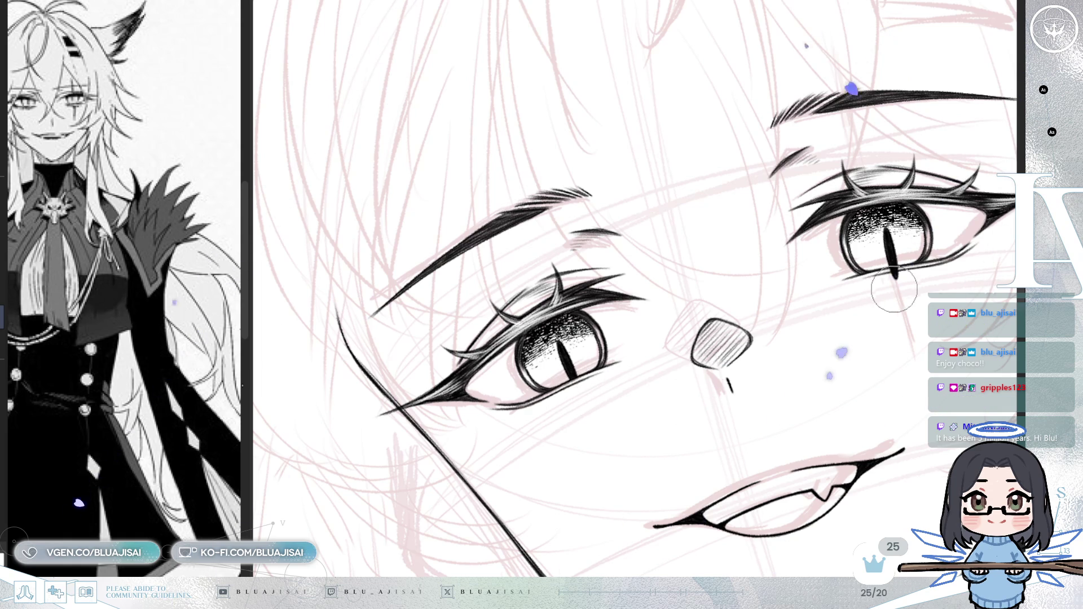
{"action": "scroll", "coordinate": [889, 278], "scroll_direction": "down", "scroll_amount": 5}
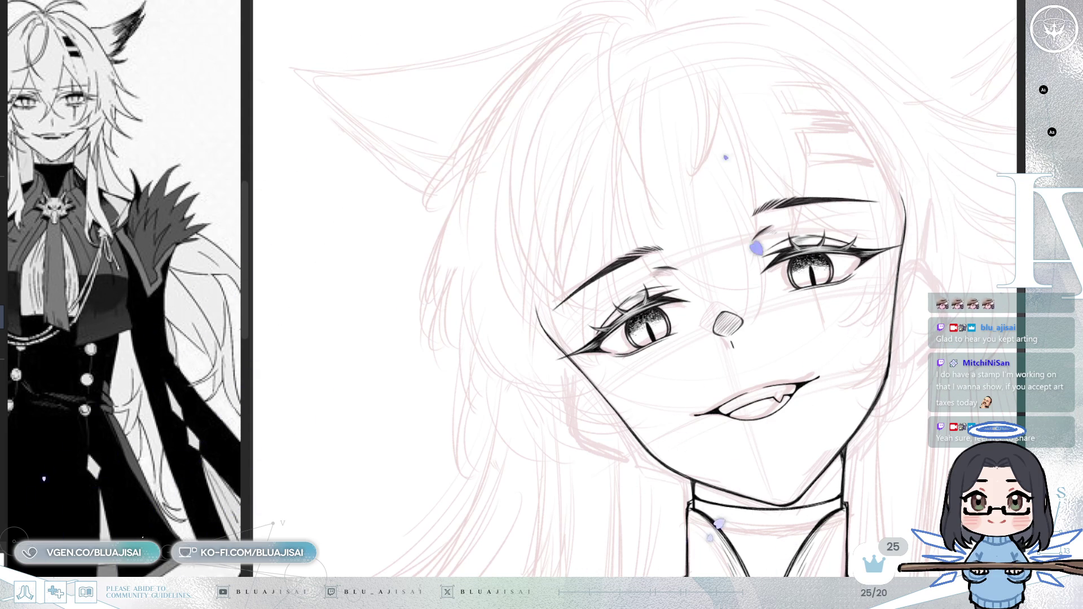
- Lasso the face's left edge and reshape it with a free transform
{"action": "key", "text": "h"}
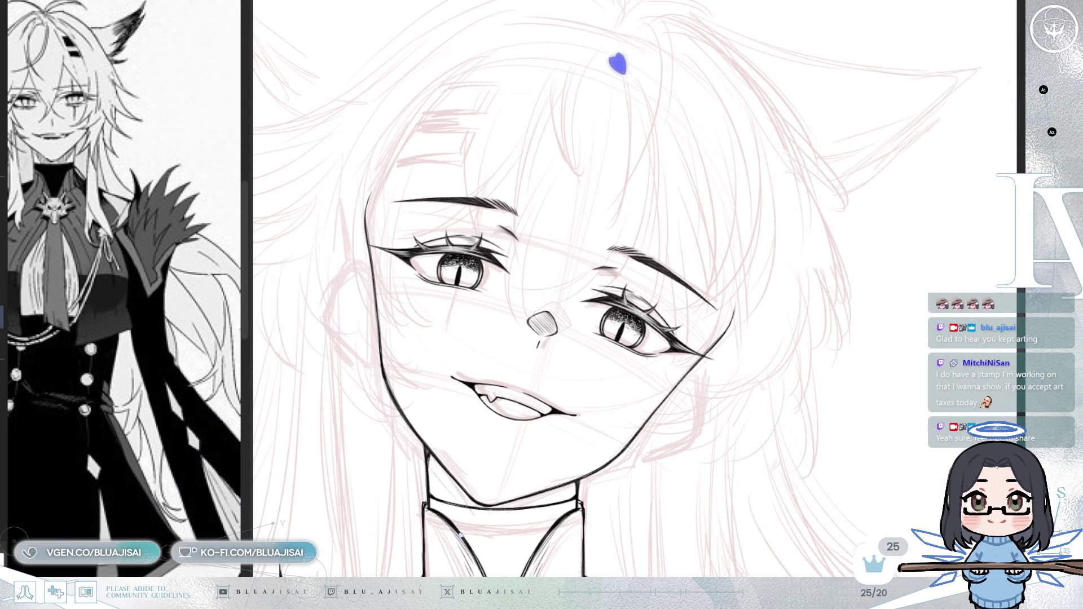
{"action": "mouse_move", "coordinate": [782, 333]}
{"action": "left_mouse_down"}
{"action": "mouse_move", "coordinate": [844, 341]}
{"action": "mouse_move", "coordinate": [887, 321]}
{"action": "left_mouse_up"}
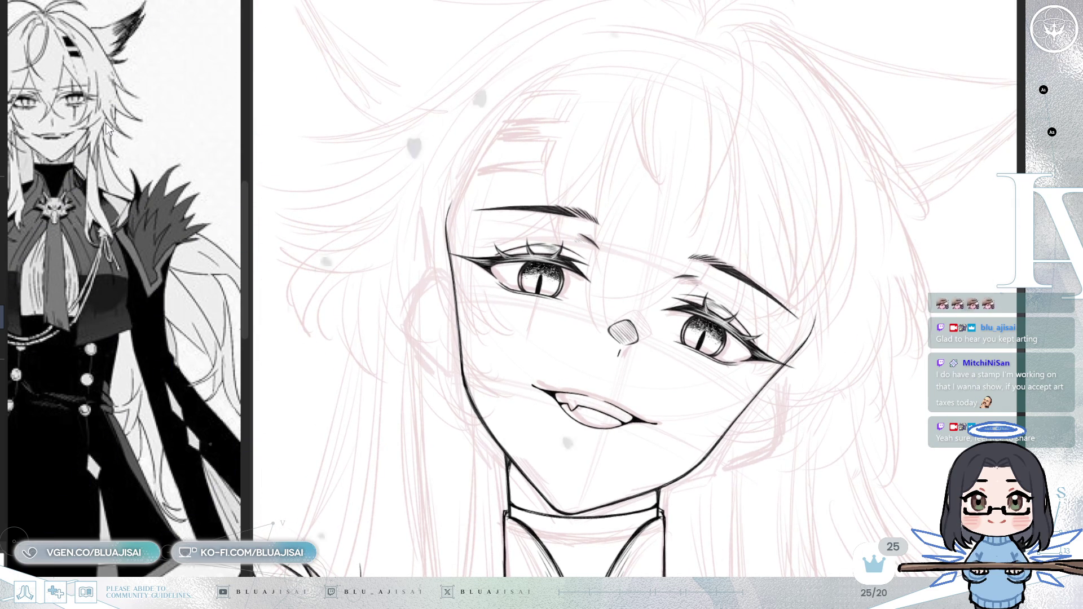
{"action": "mouse_move", "coordinate": [466, 175]}
{"action": "left_mouse_down"}
{"action": "mouse_move", "coordinate": [395, 225]}
{"action": "mouse_move", "coordinate": [451, 403]}
{"action": "left_mouse_up"}
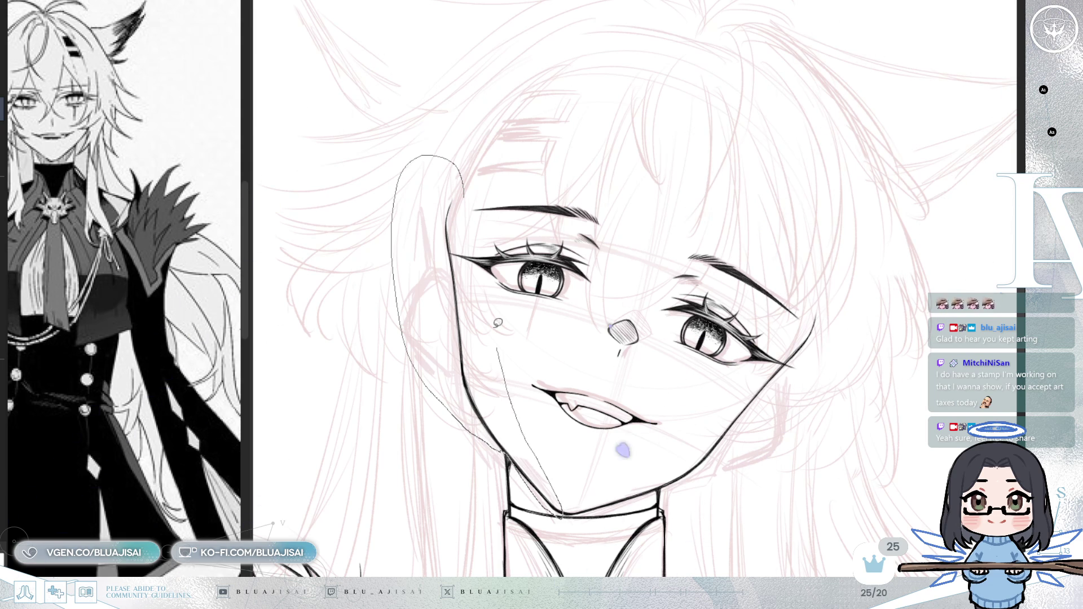
{"action": "left_click_drag", "start_coordinate": [501, 362], "coordinate": [477, 214]}
{"action": "key", "text": "ctrl+t"}
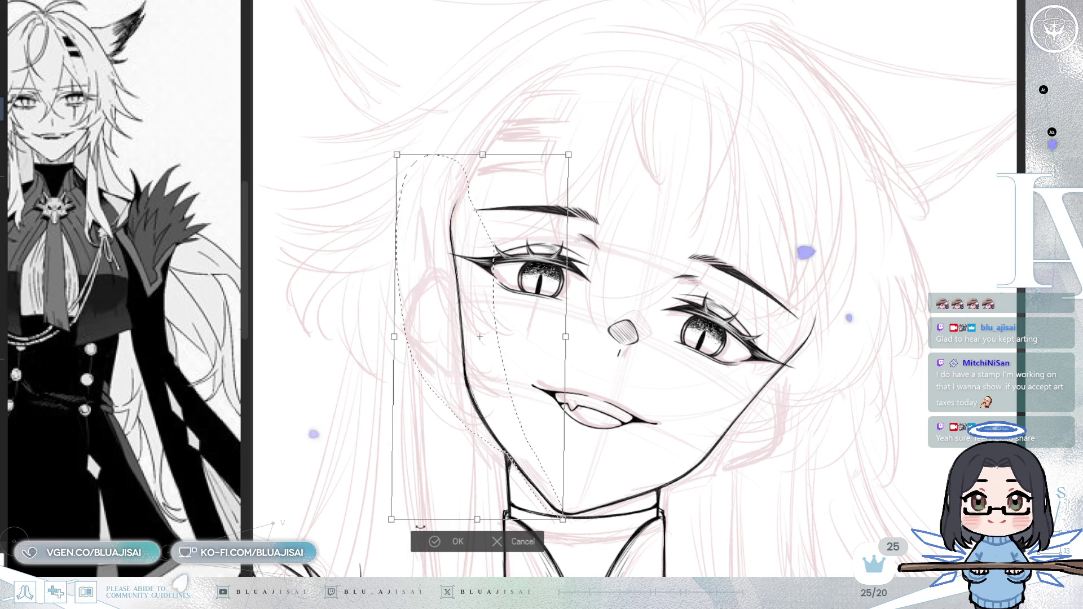
{"action": "left_click", "coordinate": [435, 542]}
- Select the right eye and rotate it slightly clockwise, then clear the selection
{"action": "key", "text": "minus"}
{"action": "key", "text": "minus"}
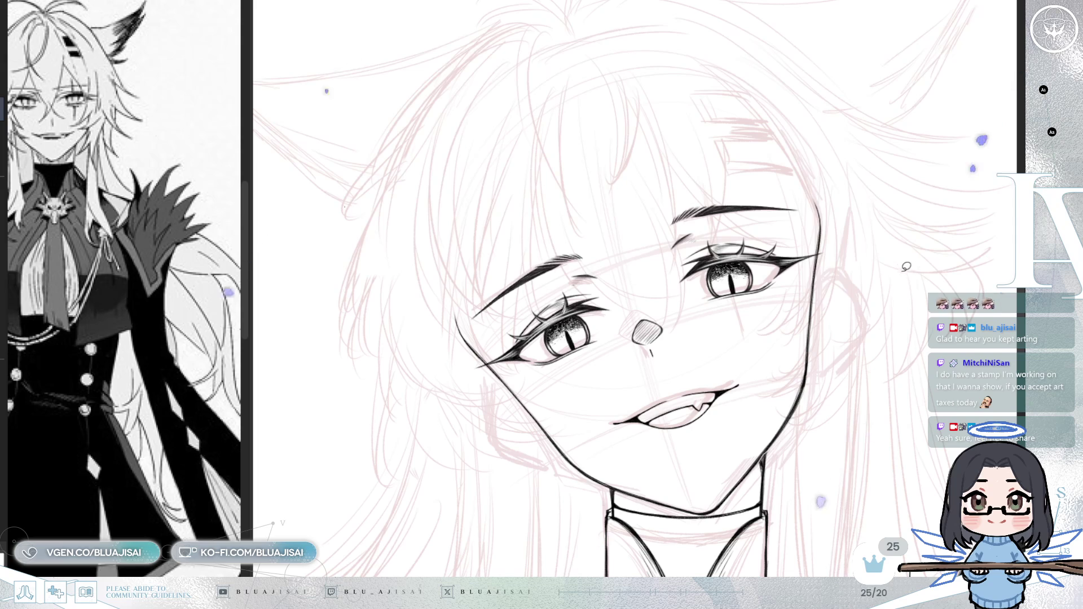
{"action": "scroll", "coordinate": [840, 260], "scroll_direction": "up", "scroll_amount": 3}
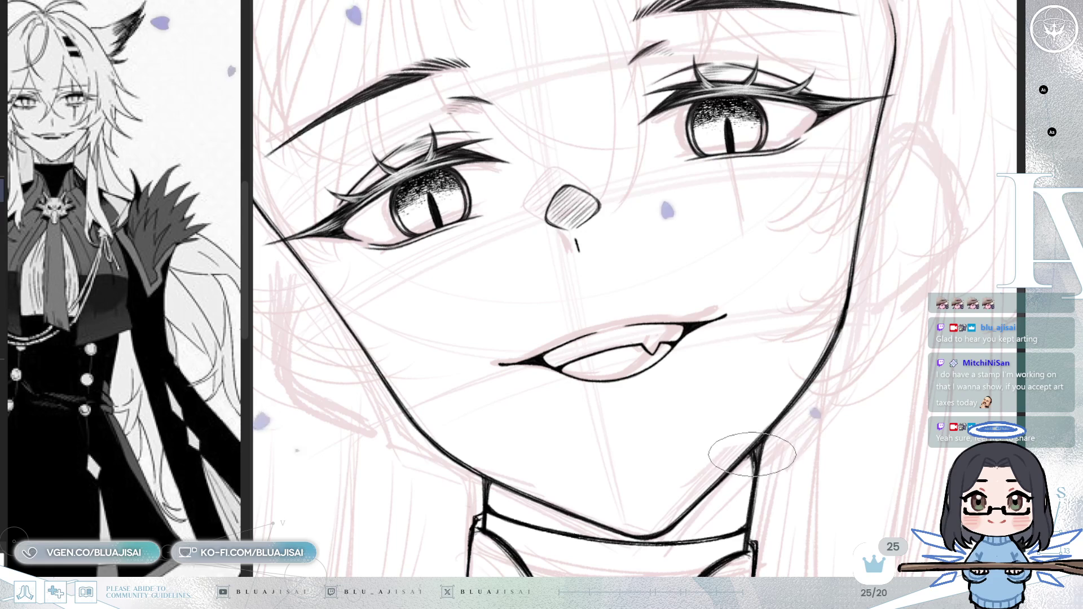
{"action": "scroll", "coordinate": [790, 423], "scroll_direction": "down", "scroll_amount": 3}
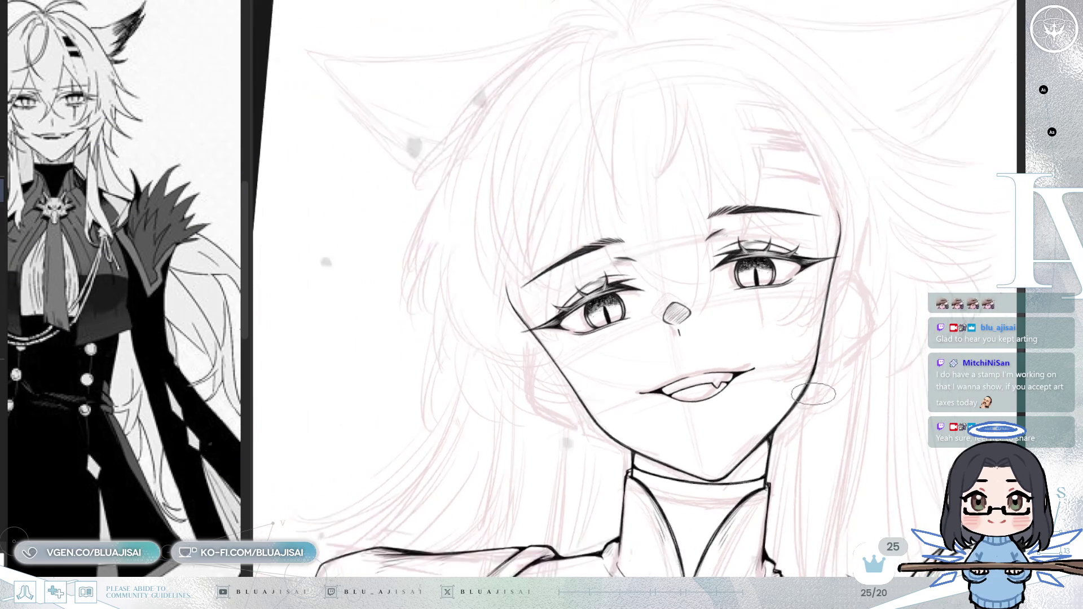
{"action": "left_click_drag", "start_coordinate": [814, 395], "coordinate": [779, 445]}
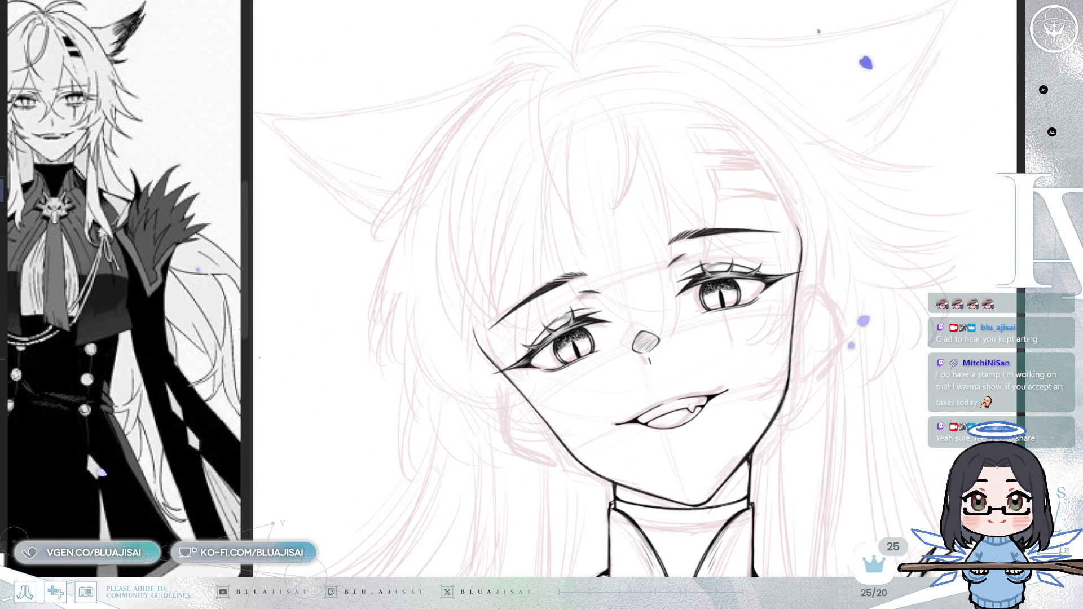
{"action": "left_click_drag", "start_coordinate": [953, 355], "coordinate": [897, 395]}
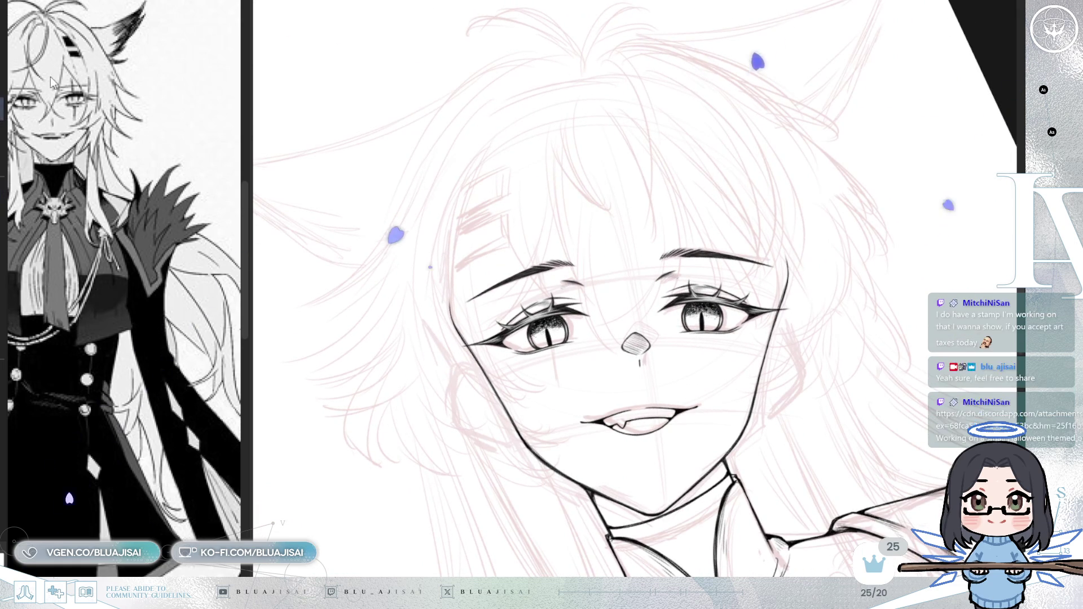
{"action": "left_click_drag", "start_coordinate": [697, 214], "coordinate": [646, 271]}
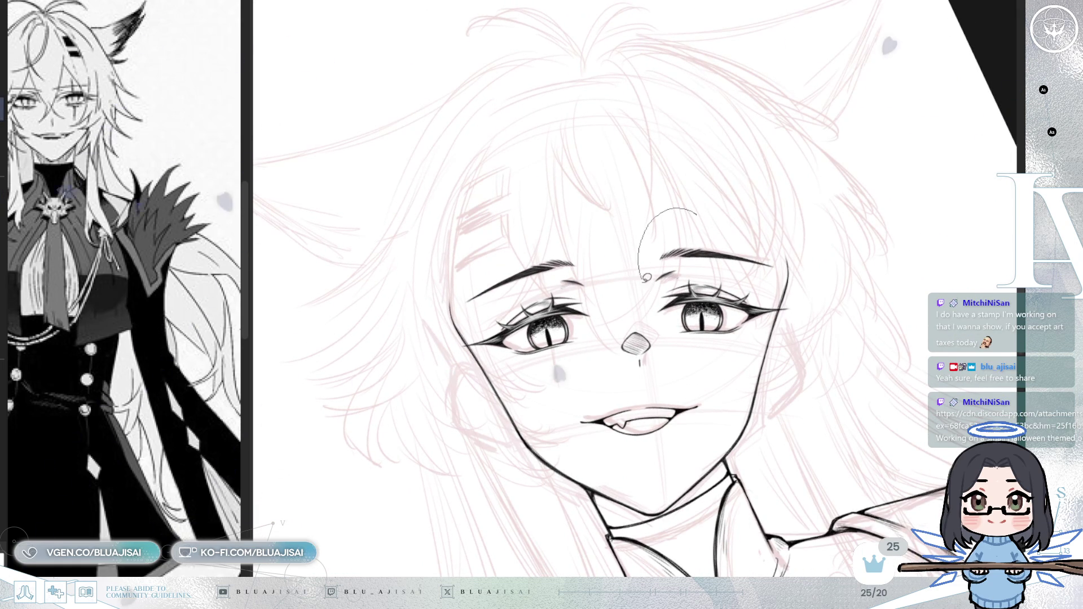
{"action": "left_click_drag", "start_coordinate": [679, 342], "coordinate": [830, 225]}
{"action": "key", "text": "ctrl+t"}
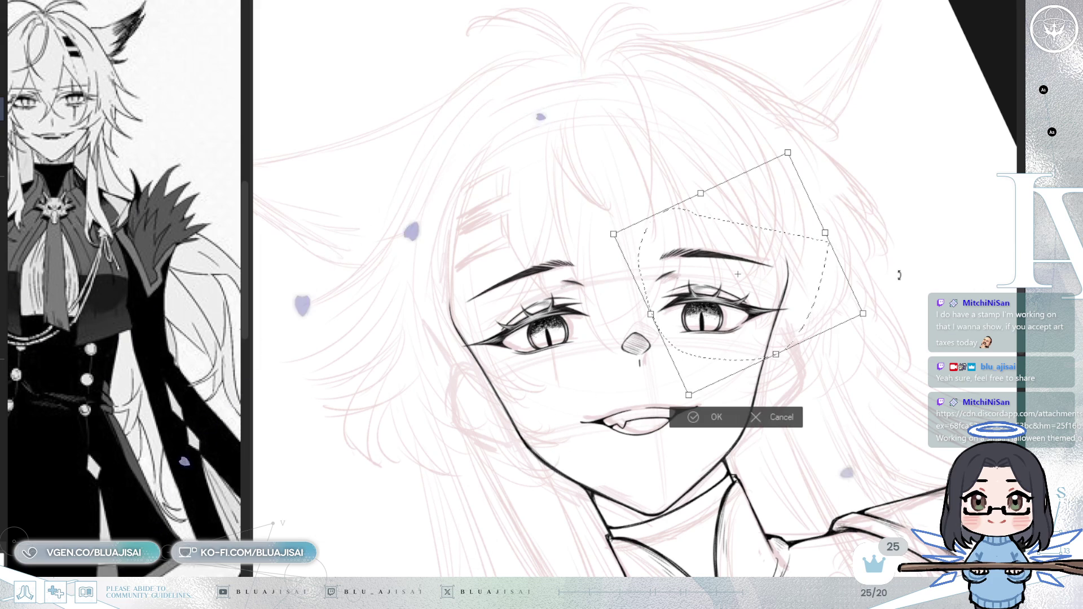
{"action": "mouse_move", "coordinate": [910, 260]}
{"action": "left_mouse_down"}
{"action": "mouse_move", "coordinate": [858, 302]}
{"action": "mouse_move", "coordinate": [858, 288]}
{"action": "mouse_move", "coordinate": [818, 317]}
{"action": "left_mouse_up"}
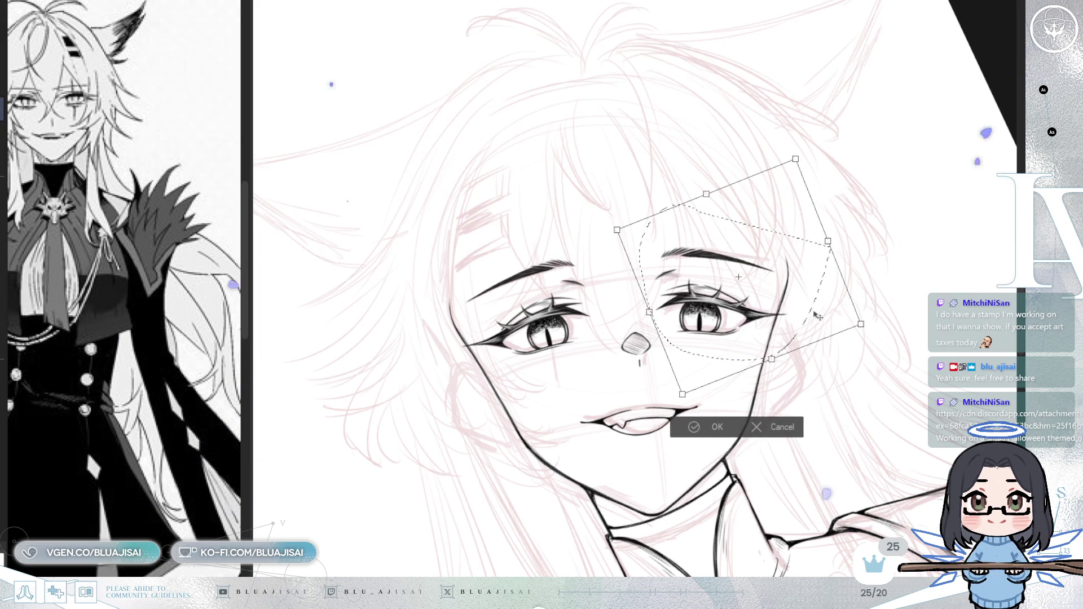
{"action": "left_click", "coordinate": [684, 432]}
{"action": "key", "text": "ctrl+d"}
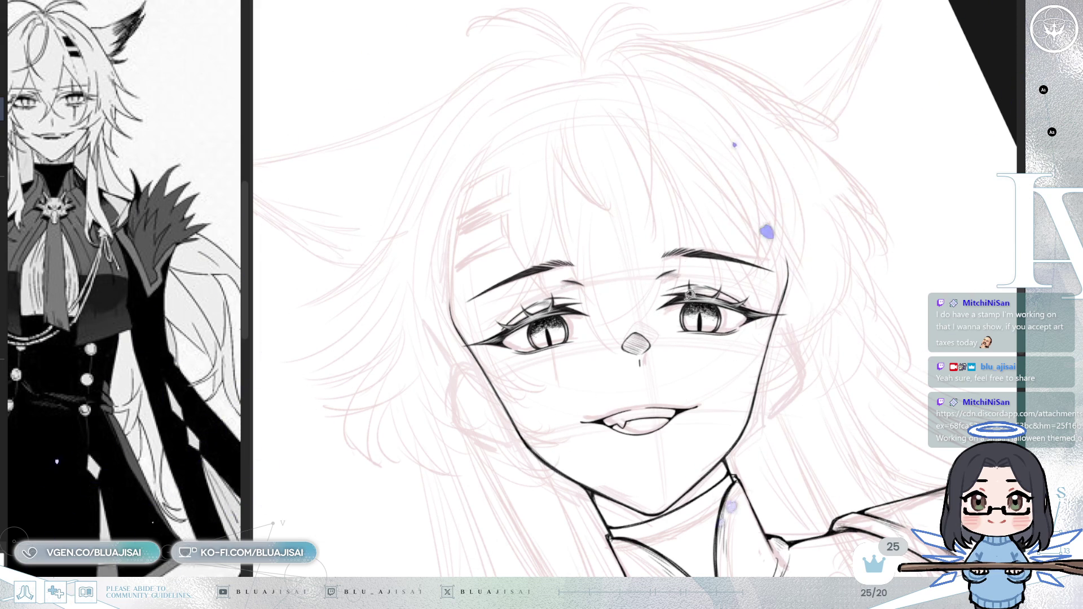
- Nudge the left eye slightly right and up, and the nose slightly up and right
{"action": "key", "text": "ctrl+t"}
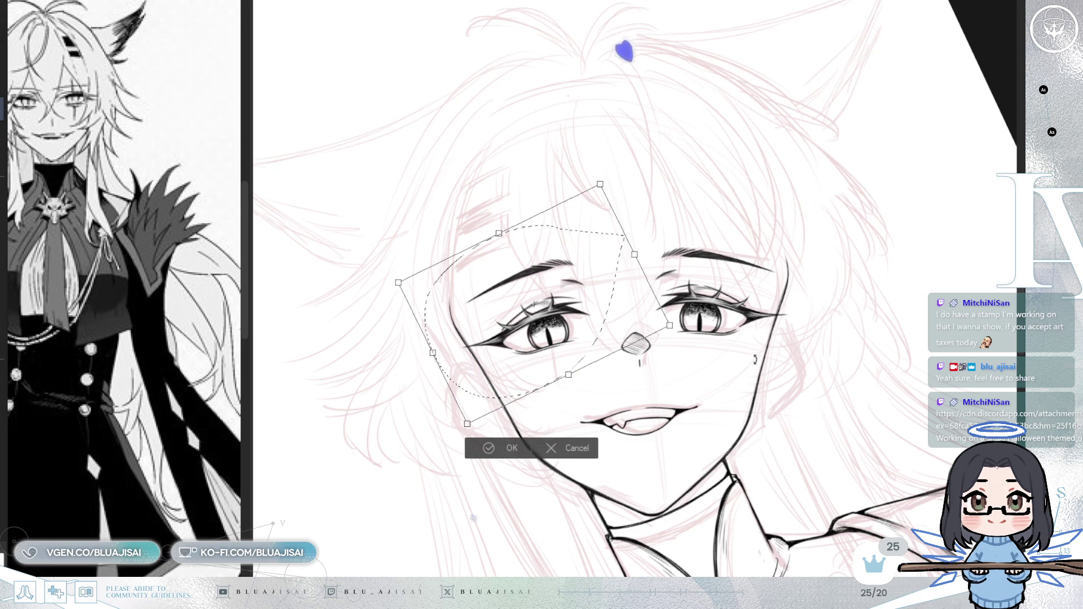
{"action": "left_click_drag", "start_coordinate": [626, 331], "coordinate": [625, 328]}
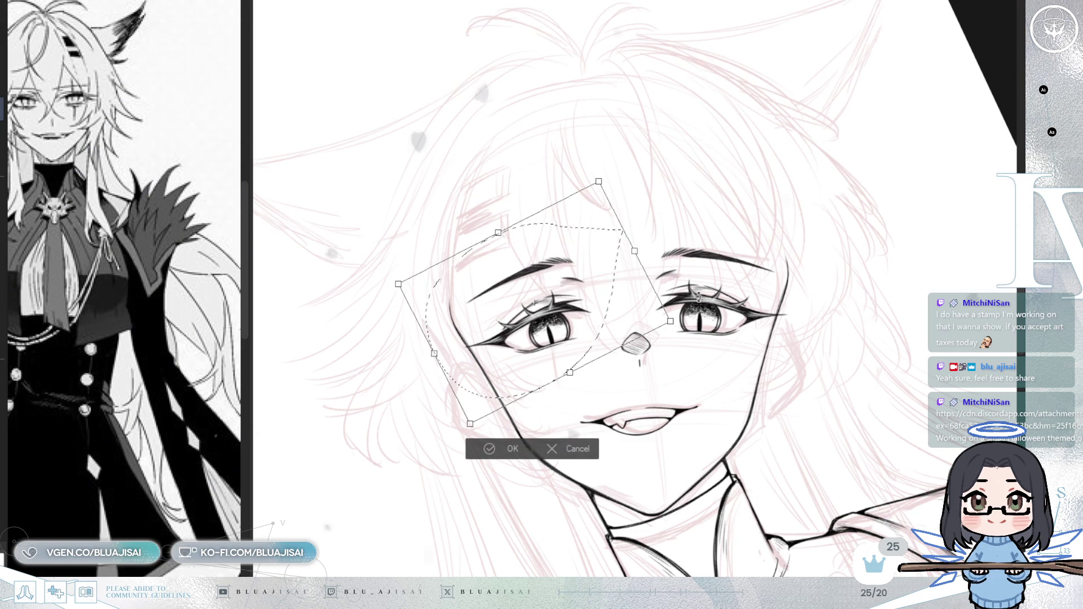
{"action": "key", "text": "Return"}
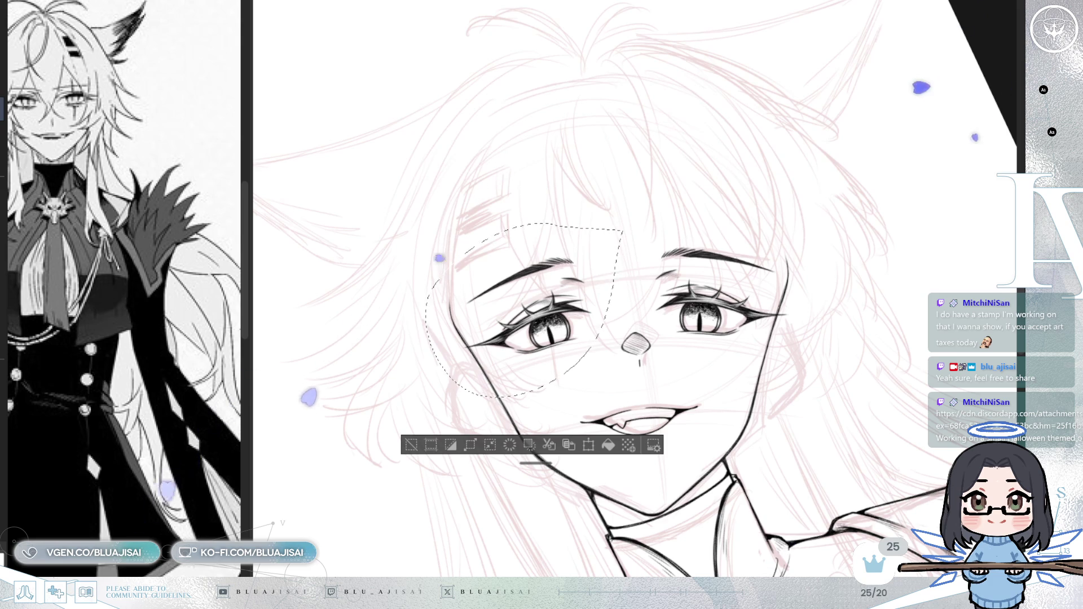
{"action": "left_click_drag", "start_coordinate": [618, 316], "coordinate": [620, 317]}
{"action": "key", "text": "ctrl+t"}
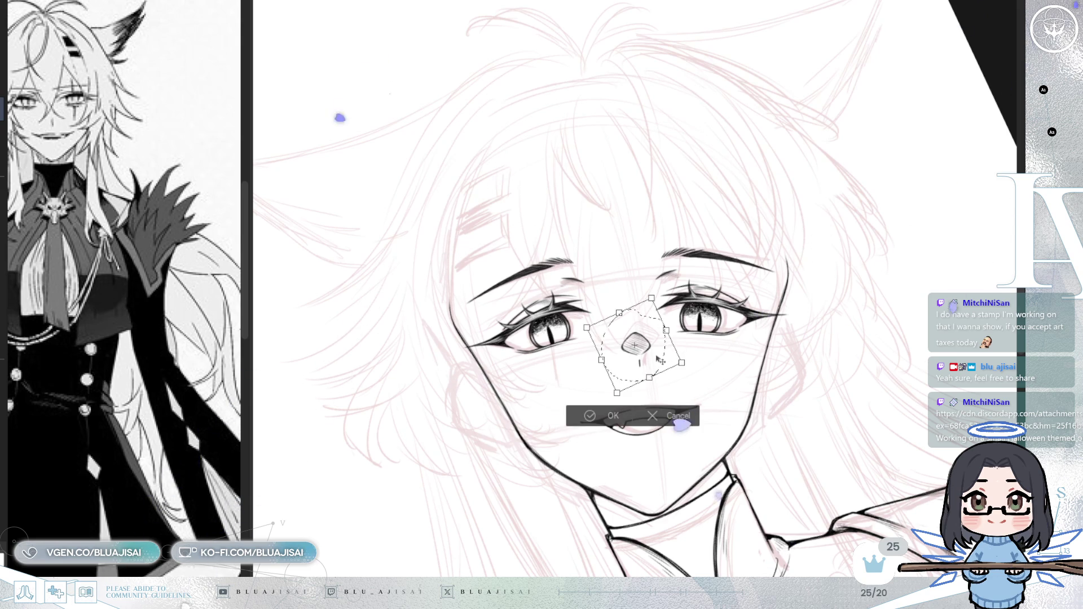
{"action": "left_click_drag", "start_coordinate": [658, 359], "coordinate": [659, 359]}
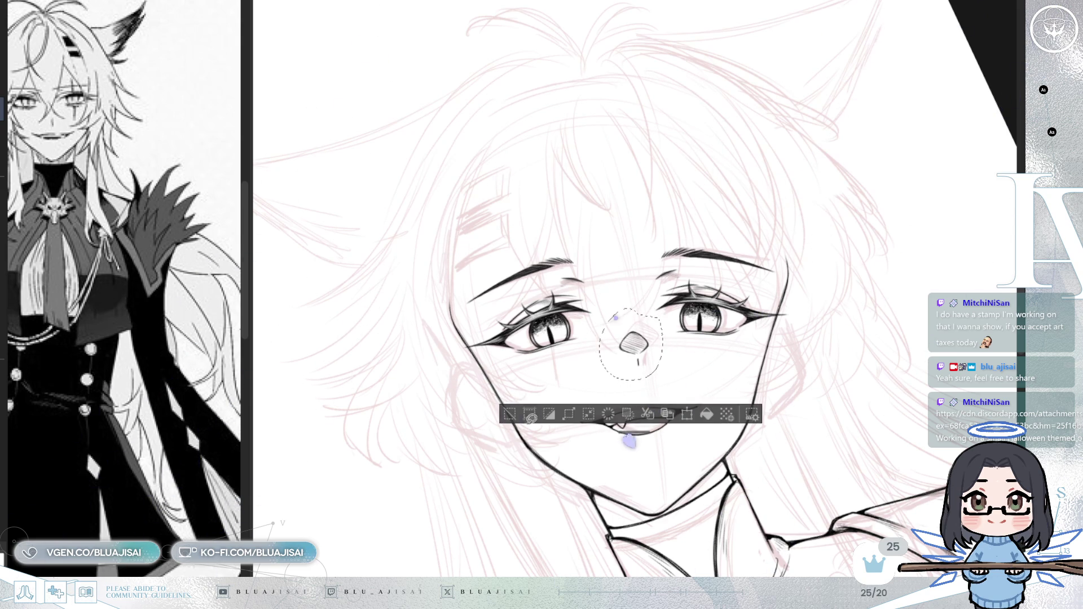
- Shift the mouth slightly left and down, deselect, and mirror the view to check the face
{"action": "left_click_drag", "start_coordinate": [679, 357], "coordinate": [839, 332]}
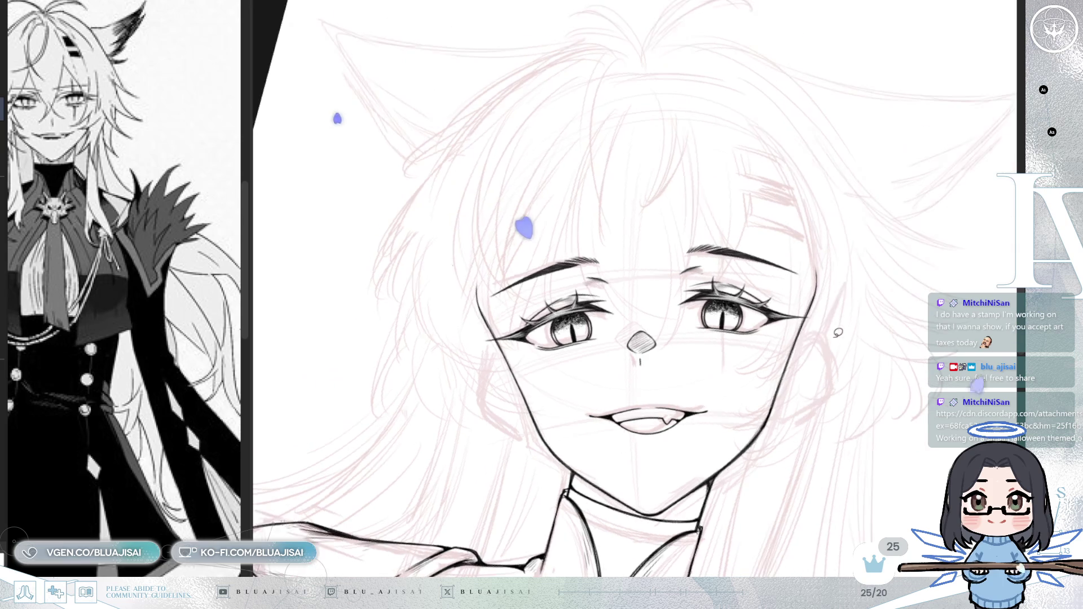
{"action": "mouse_move", "coordinate": [748, 376]}
{"action": "left_mouse_down"}
{"action": "mouse_move", "coordinate": [571, 446]}
{"action": "mouse_move", "coordinate": [754, 381]}
{"action": "left_mouse_up"}
{"action": "key", "text": "ctrl+t"}
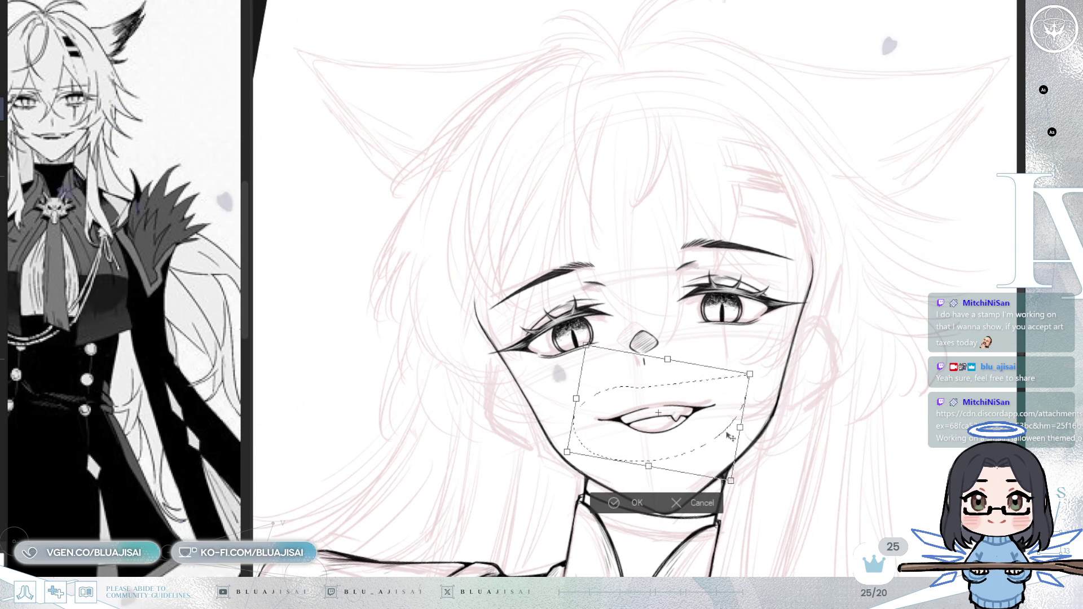
{"action": "left_click_drag", "start_coordinate": [717, 436], "coordinate": [715, 439]}
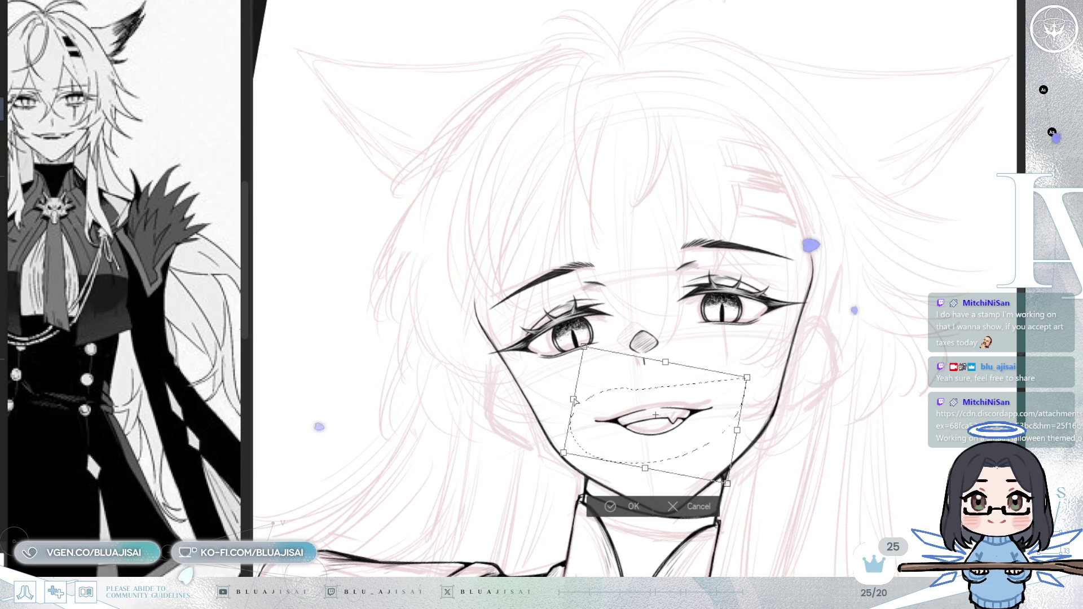
{"action": "left_click_drag", "start_coordinate": [739, 435], "coordinate": [739, 433]}
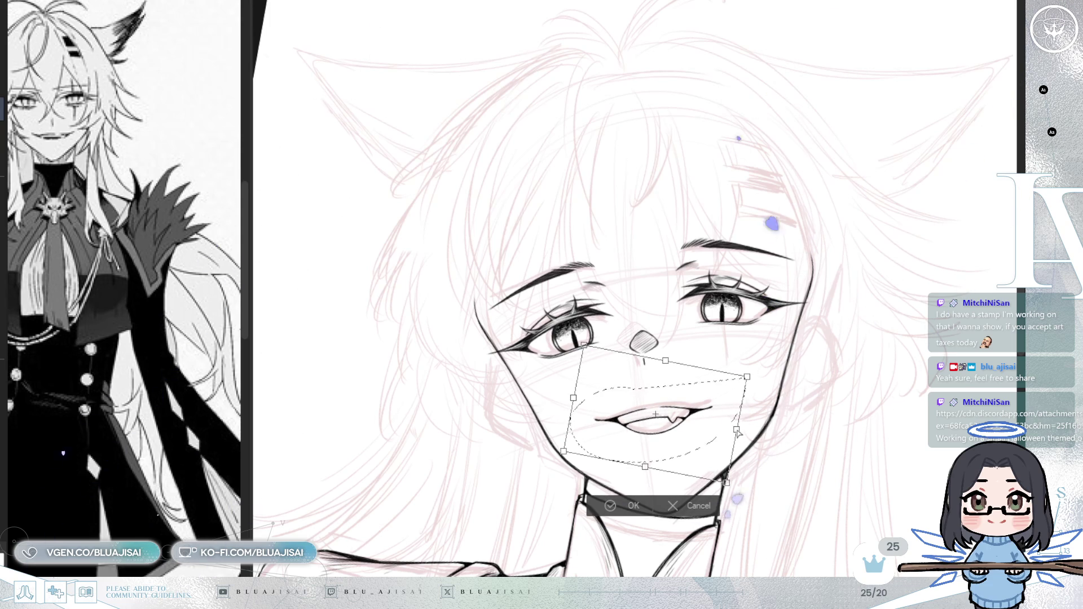
{"action": "left_click", "coordinate": [626, 498]}
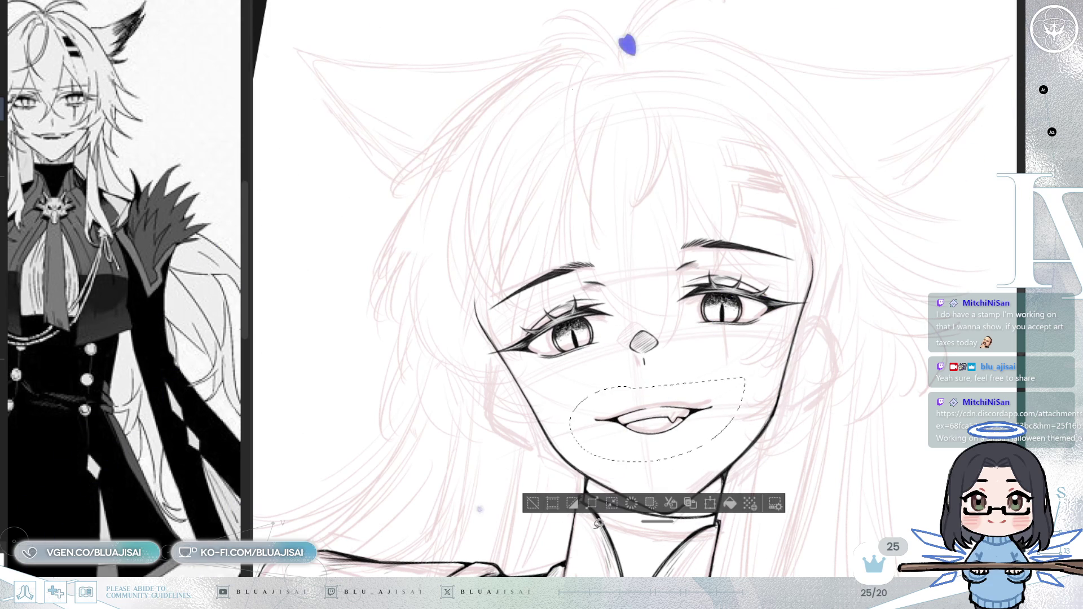
{"action": "left_click", "coordinate": [539, 506]}
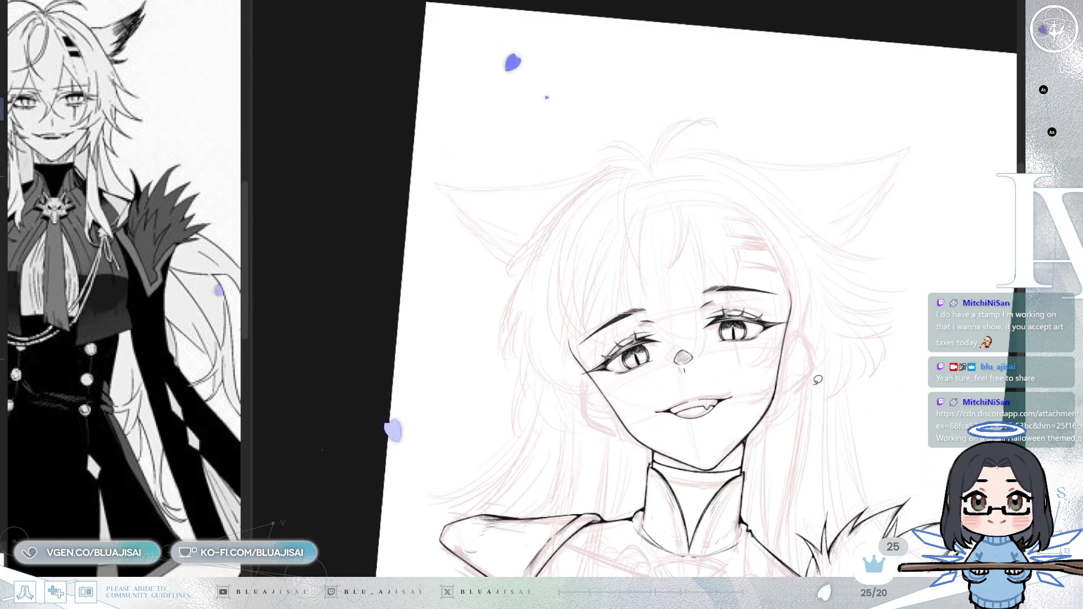
{"action": "key", "text": "h"}
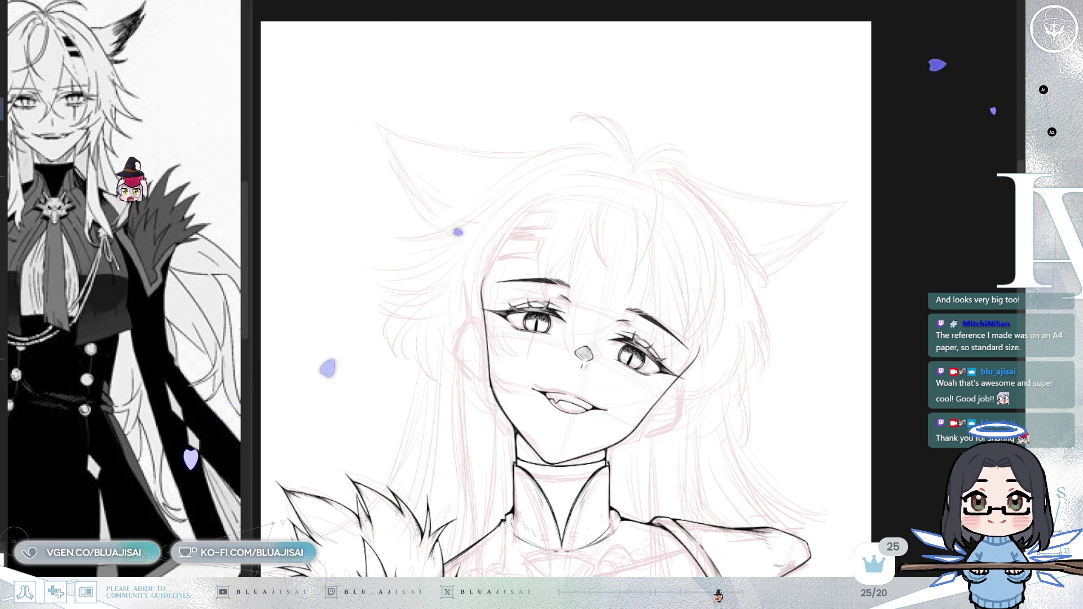
- Zoom in on the left eye, smudge its pupil and iris shading, then undo the smudge
{"action": "scroll", "coordinate": [803, 375], "scroll_direction": "up", "scroll_amount": 10}
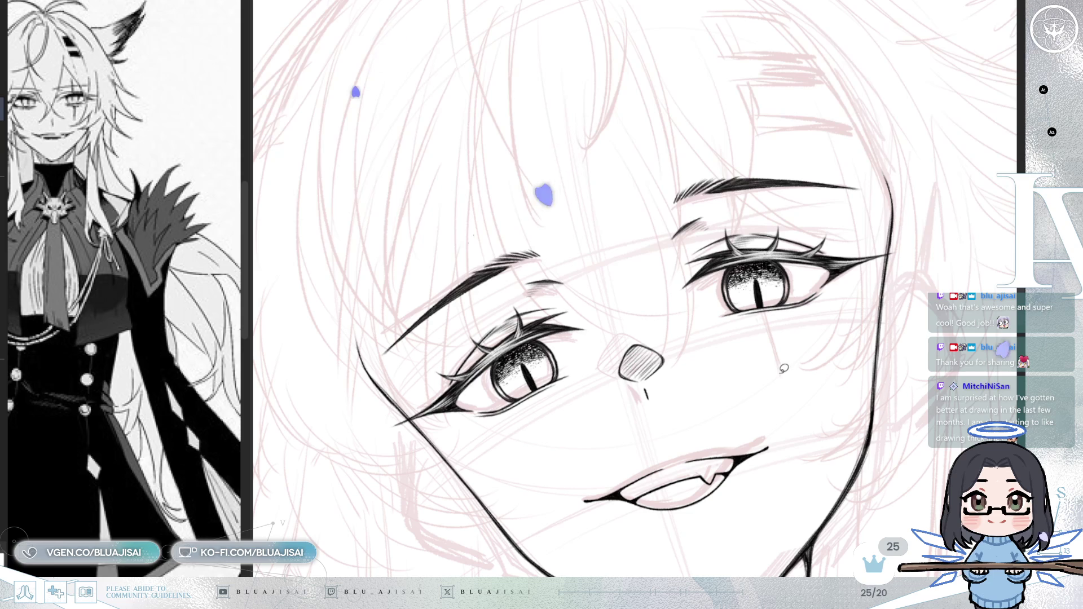
{"action": "left_click_drag", "start_coordinate": [785, 366], "coordinate": [778, 368]}
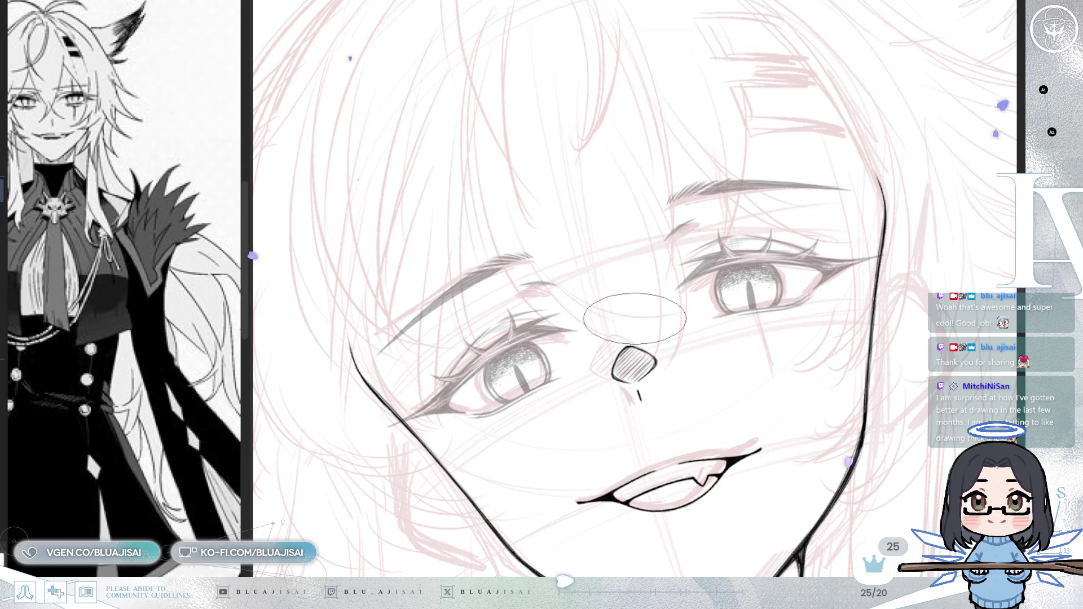
{"action": "scroll", "coordinate": [635, 318], "scroll_direction": "up", "scroll_amount": 5}
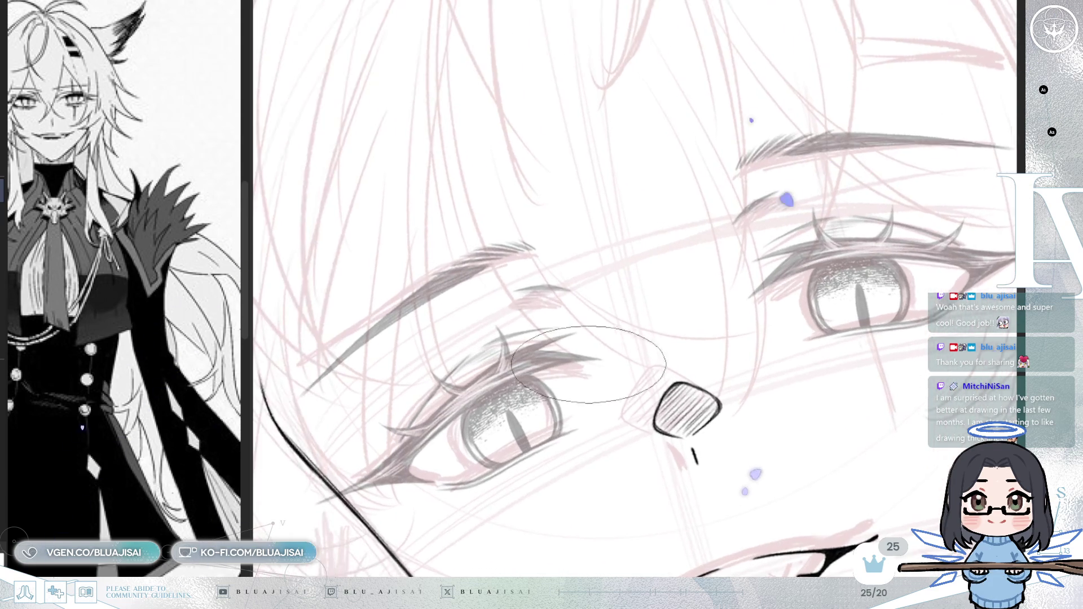
{"action": "left_click_drag", "start_coordinate": [556, 359], "coordinate": [580, 404]}
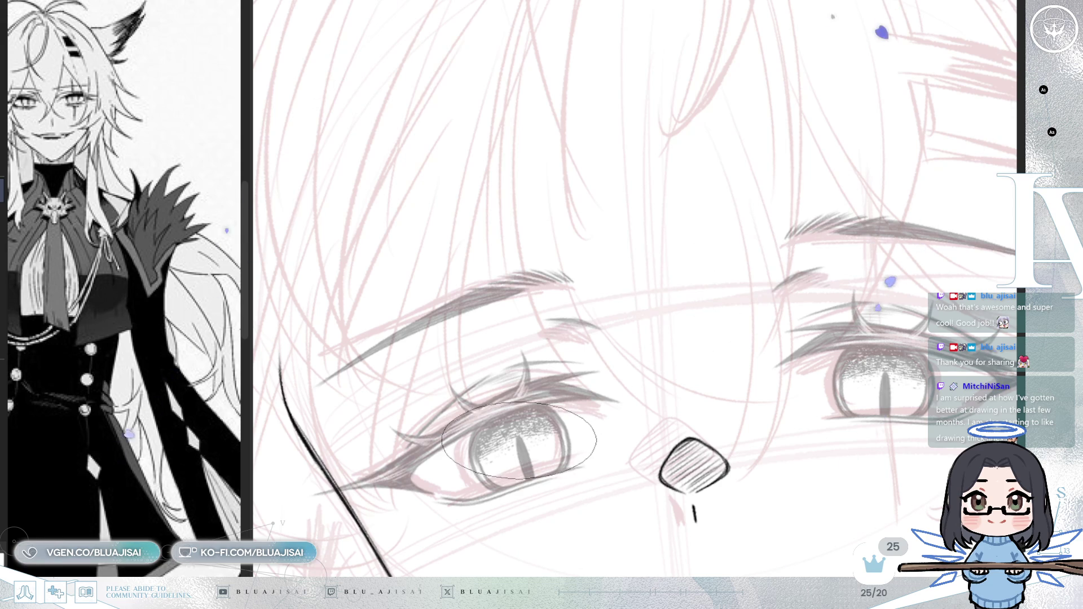
{"action": "left_click_drag", "start_coordinate": [513, 440], "coordinate": [517, 437]}
{"action": "key", "text": "ctrl+z"}
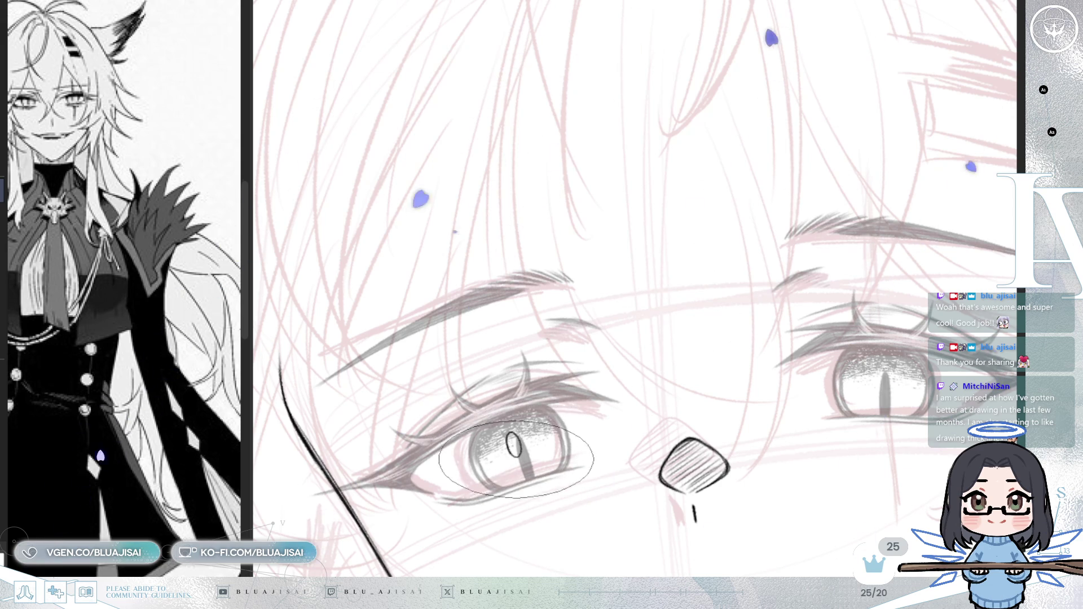
- Restore the crisp left pupil and draw a small highlight beside it
{"action": "key", "text": "ctrl+z"}
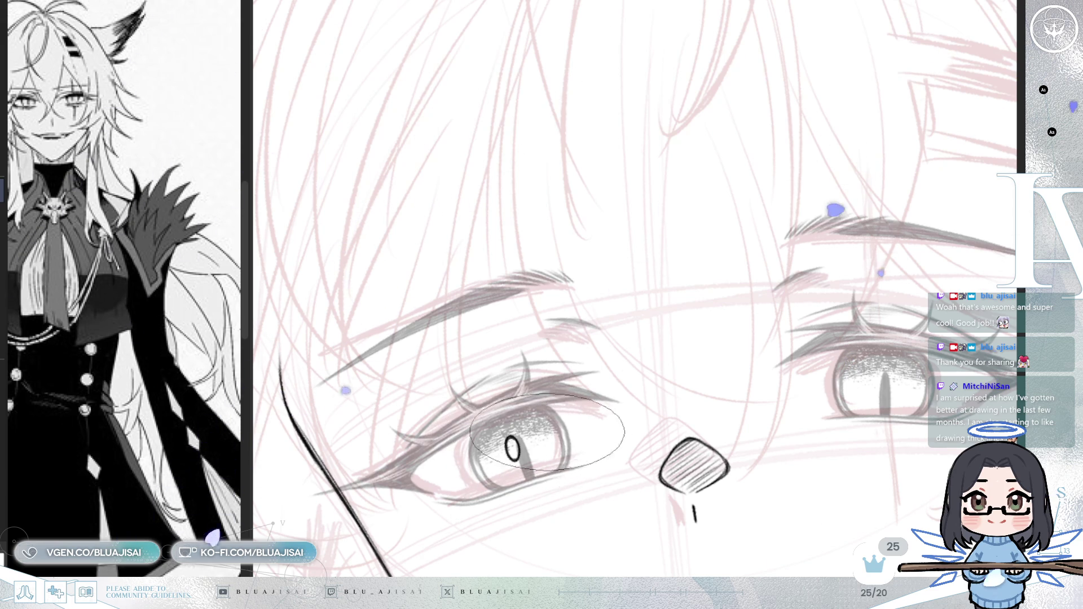
{"action": "key", "text": "minus"}
{"action": "key", "text": "minus"}
{"action": "key", "text": "minus"}
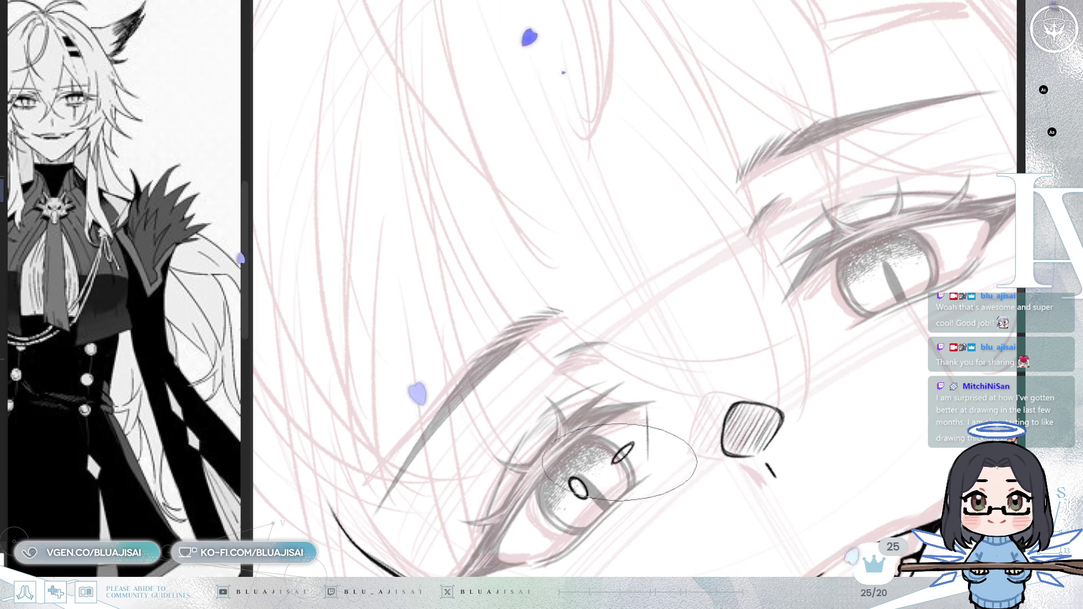
{"action": "key", "text": "ctrl+@"}
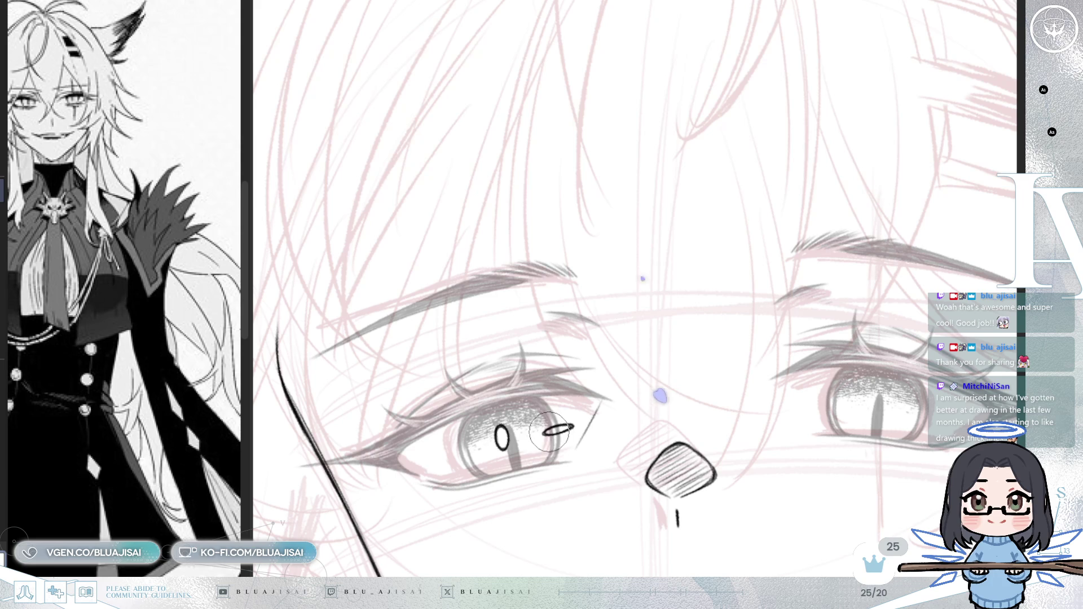
{"action": "left_click_drag", "start_coordinate": [576, 446], "coordinate": [598, 408]}
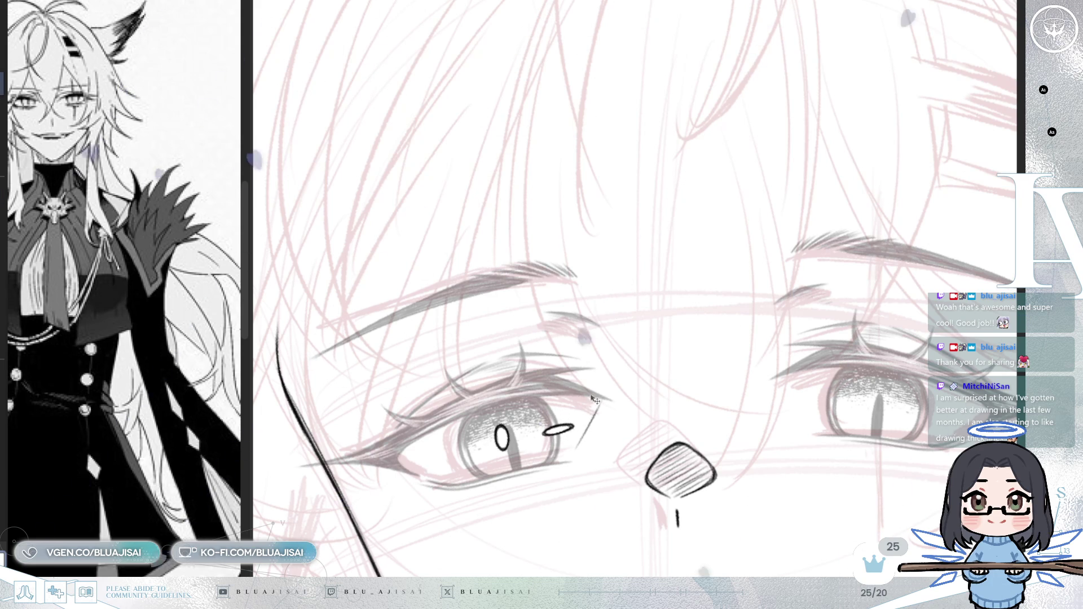
- Copy the left pupil and highlight into the right eye
{"action": "key", "text": "ctrl+t"}
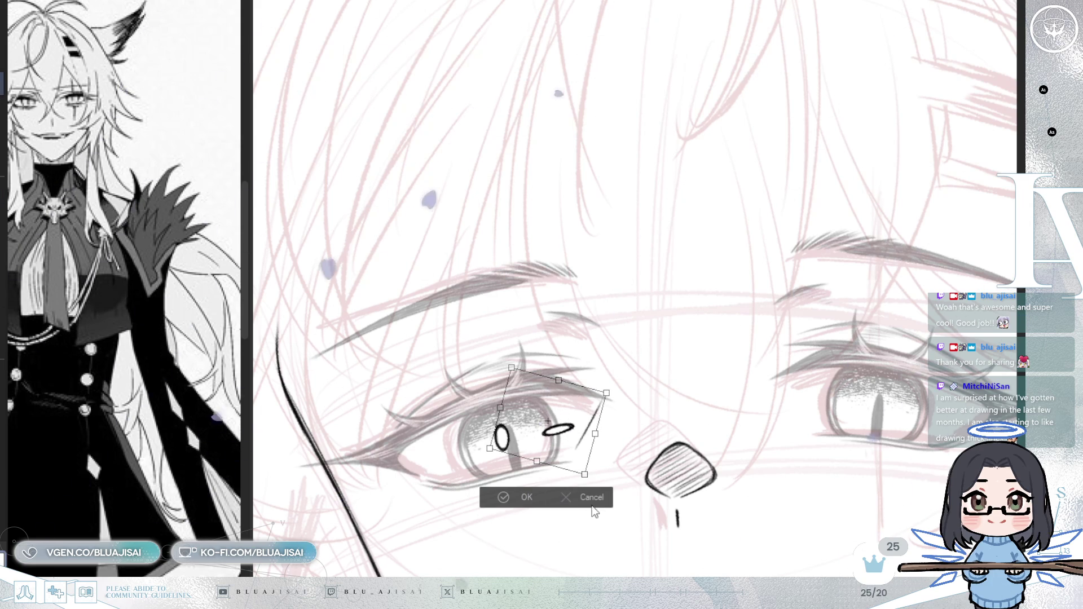
{"action": "key", "text": "Return"}
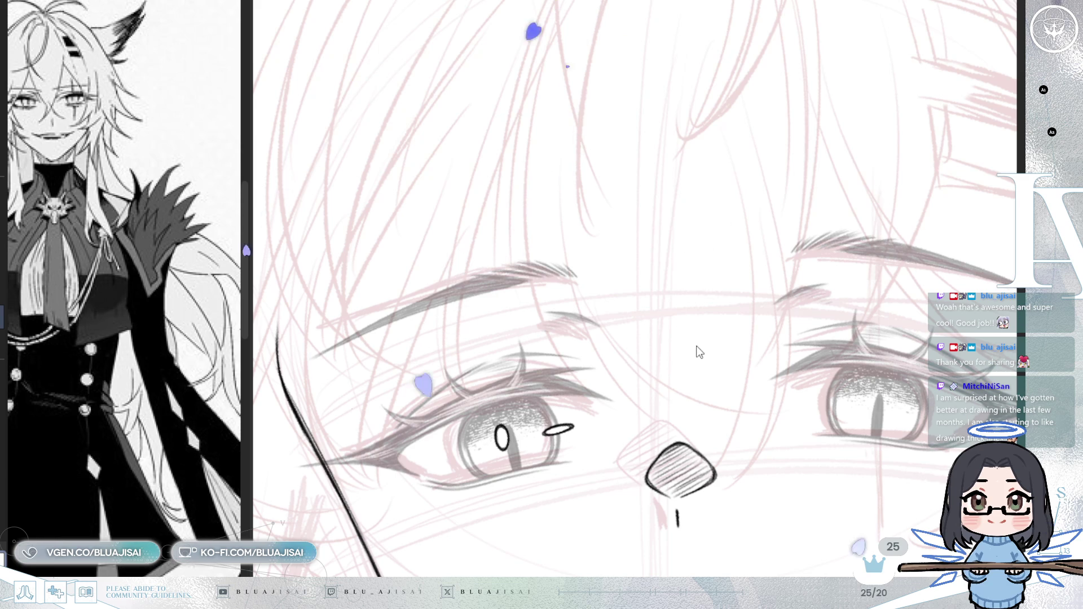
{"action": "key", "text": "ctrl+t"}
{"action": "left_click_drag", "start_coordinate": [541, 459], "coordinate": [909, 430]}
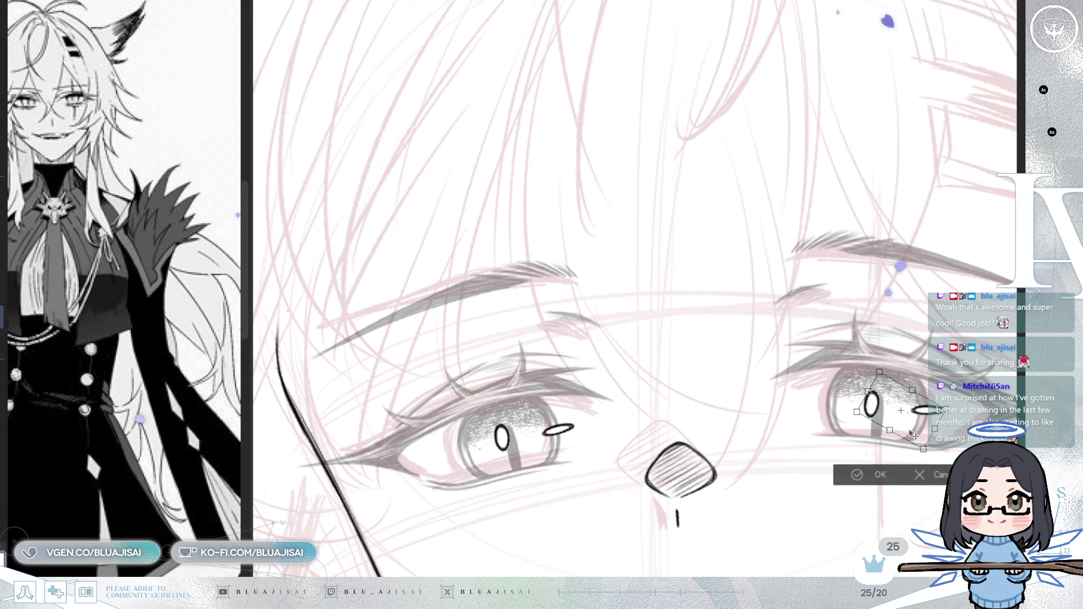
{"action": "left_click", "coordinate": [842, 474]}
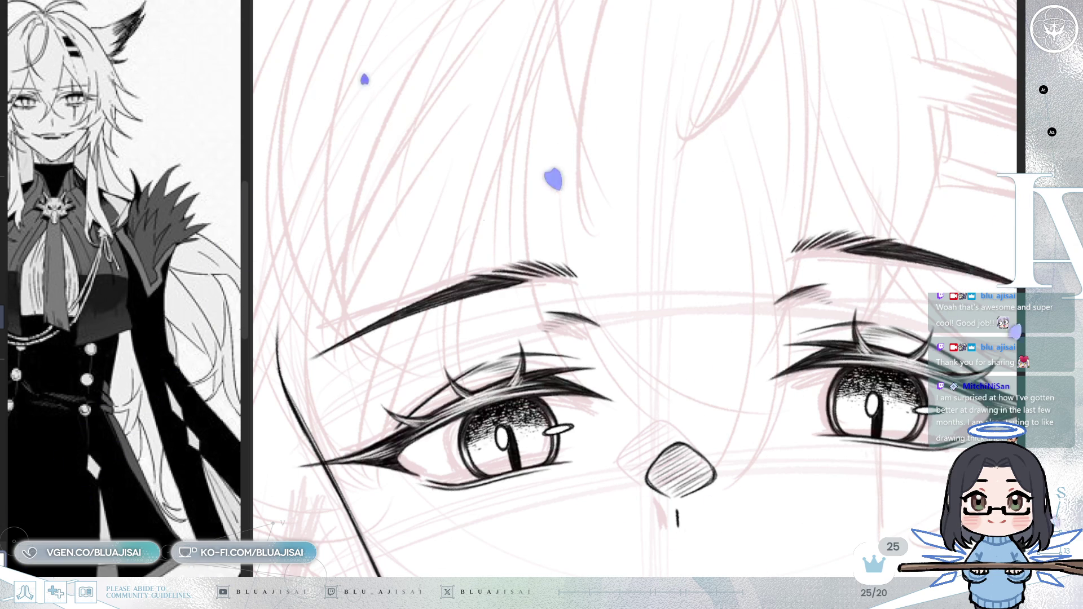
{"action": "key", "text": "minus"}
{"action": "key", "text": "ctrl+minus"}
{"action": "key", "text": "ctrl+minus"}
{"action": "key", "text": "ctrl+minus"}
{"action": "key", "text": "ctrl+minus"}
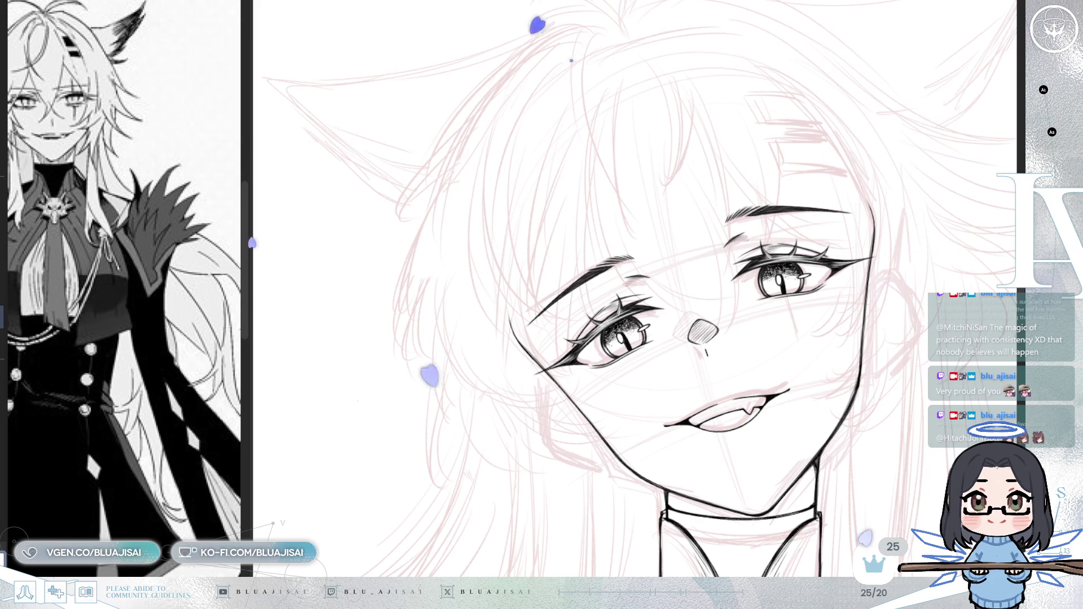
{"action": "scroll", "coordinate": [832, 374], "scroll_direction": "up", "scroll_amount": 4}
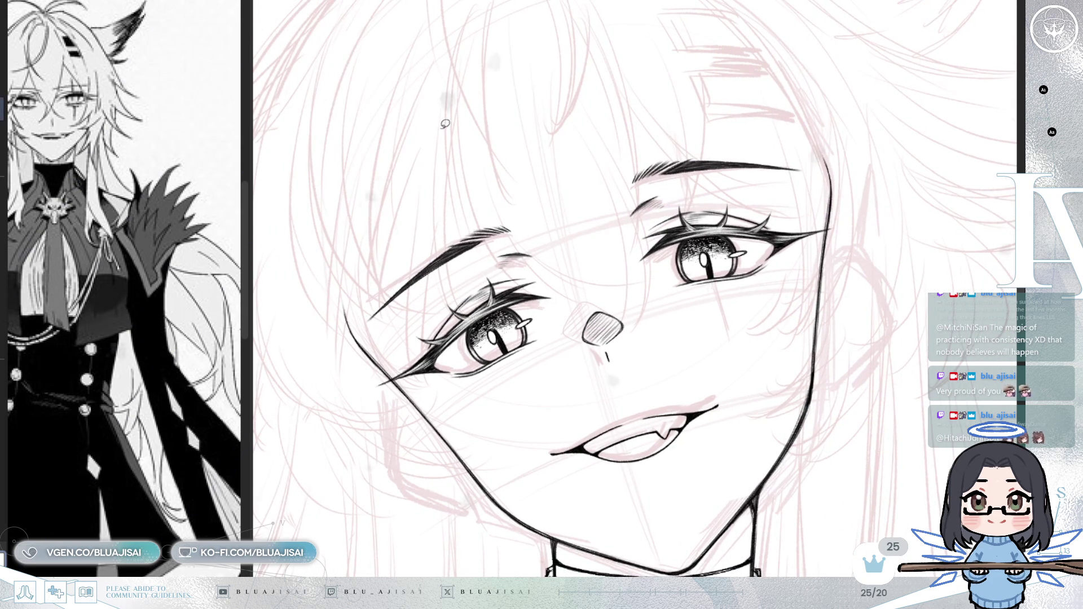
{"action": "scroll", "coordinate": [506, 312], "scroll_direction": "up", "scroll_amount": 2}
{"action": "left_click_drag", "start_coordinate": [466, 317], "coordinate": [495, 368]}
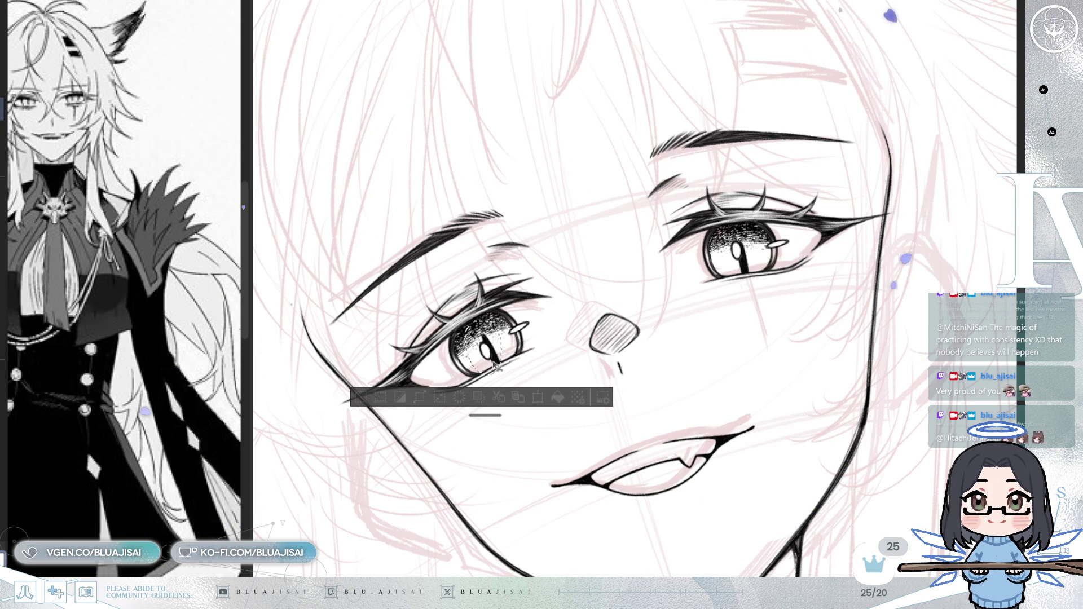
{"action": "key", "text": "ctrl+d"}
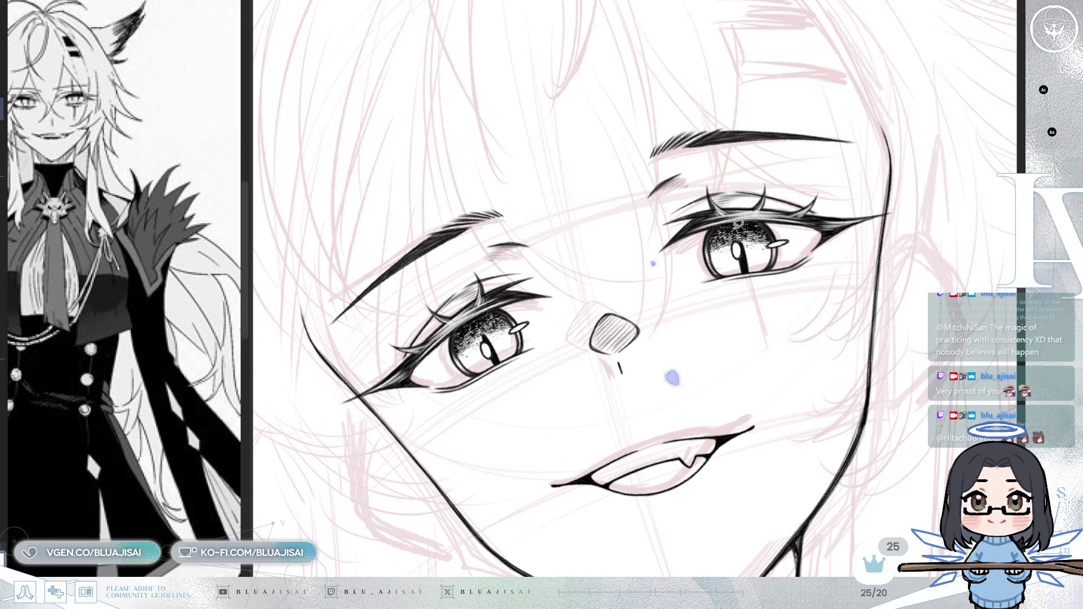
{"action": "left_click_drag", "start_coordinate": [752, 219], "coordinate": [750, 223]}
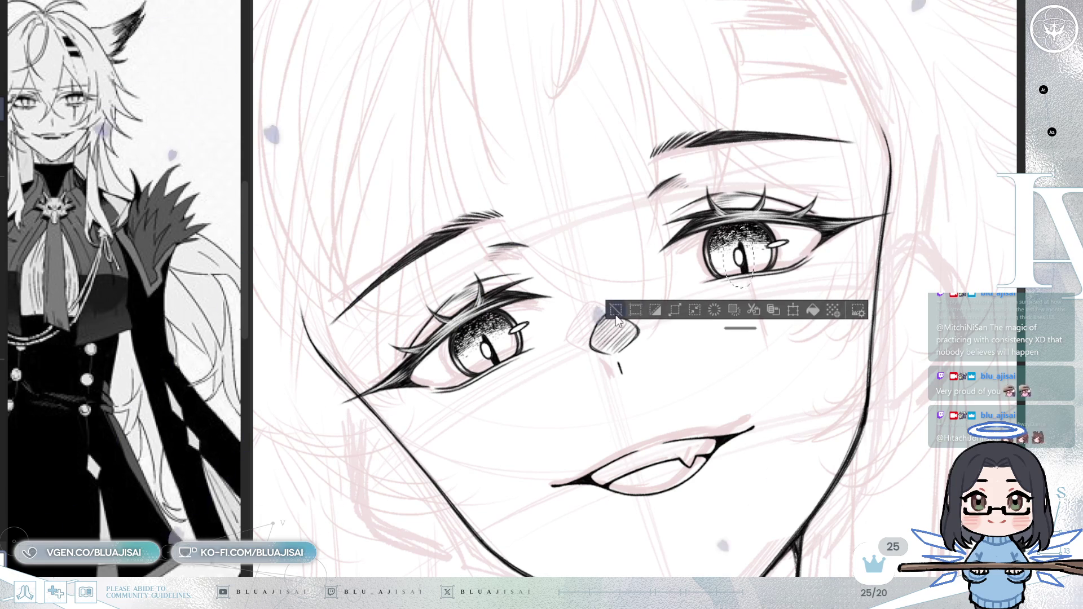
{"action": "key", "text": "ctrl+d"}
{"action": "scroll", "coordinate": [850, 254], "scroll_direction": "down", "scroll_amount": 3}
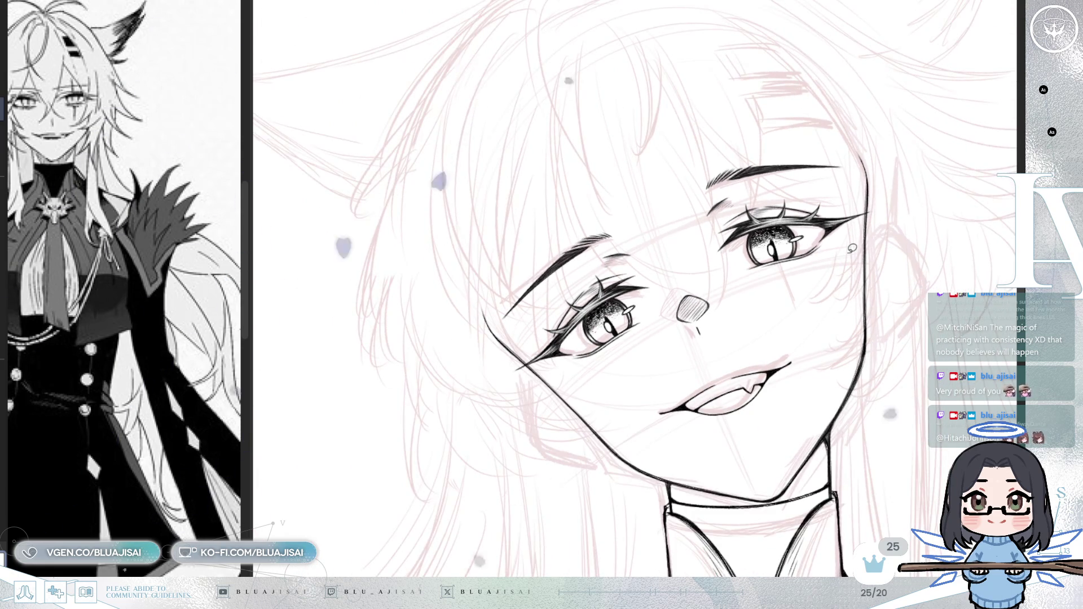
{"action": "scroll", "coordinate": [852, 248], "scroll_direction": "up", "scroll_amount": 3}
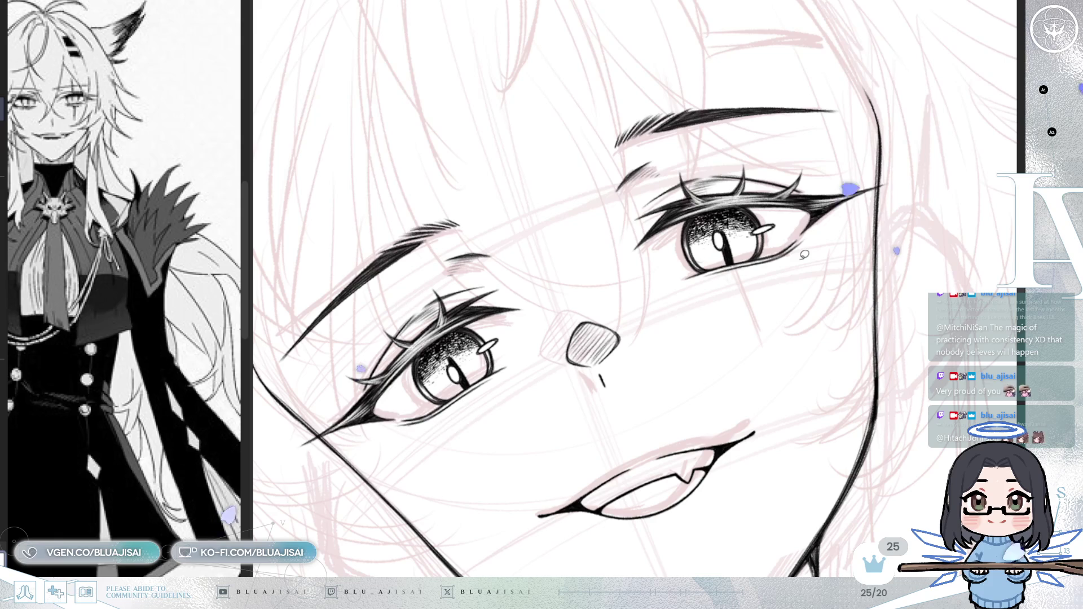
{"action": "left_click_drag", "start_coordinate": [445, 335], "coordinate": [433, 338]}
{"action": "key", "text": "ctrl+d"}
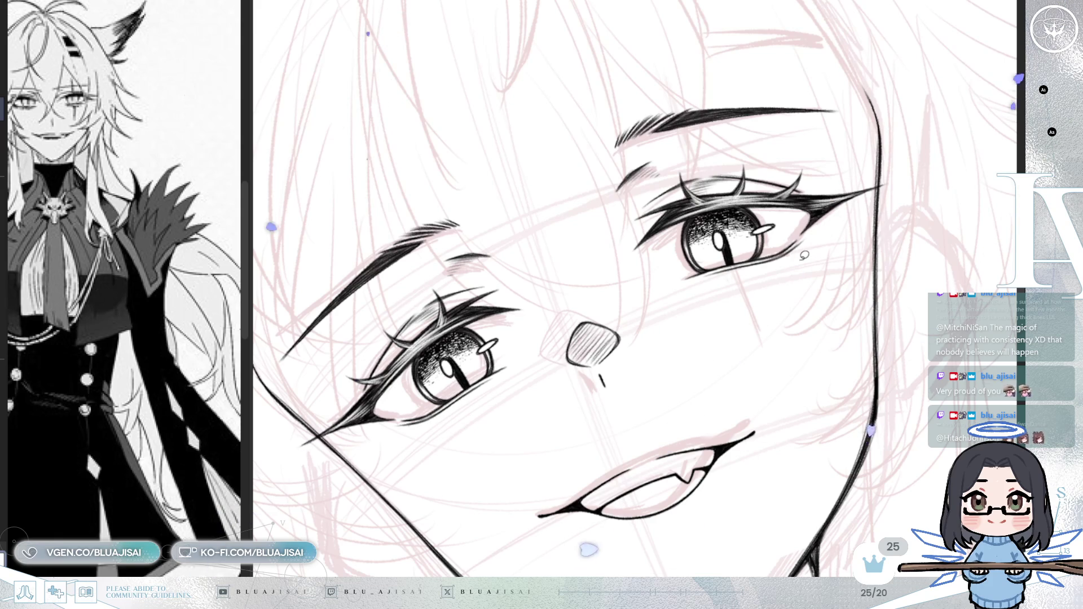
- Select and clear the white highlight inside the left pupil, then the right pupil
{"action": "key", "text": "ctrl+z"}
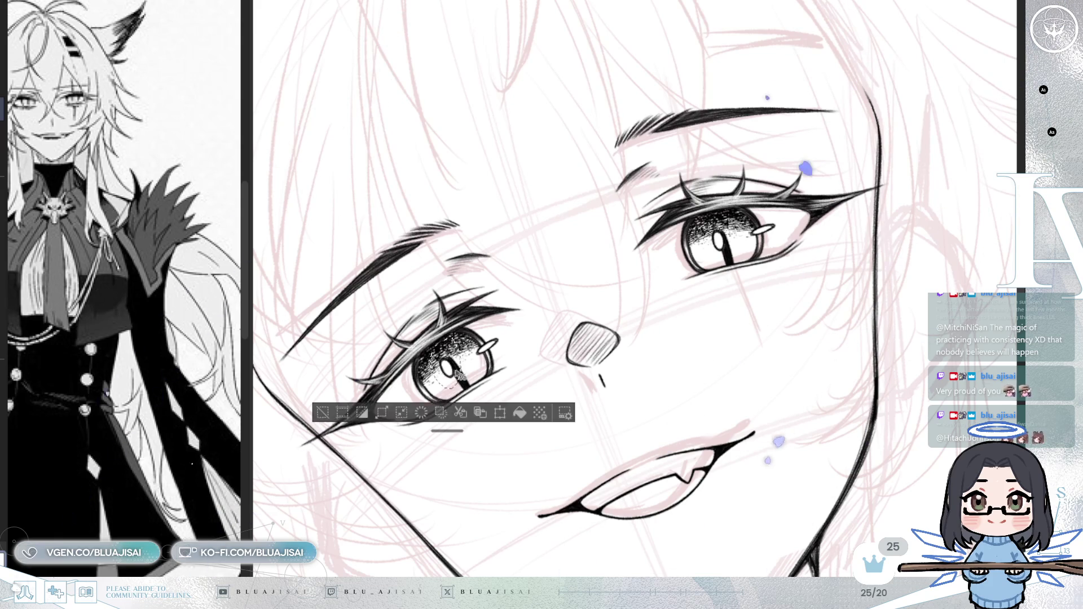
{"action": "left_click_drag", "start_coordinate": [470, 383], "coordinate": [471, 383]}
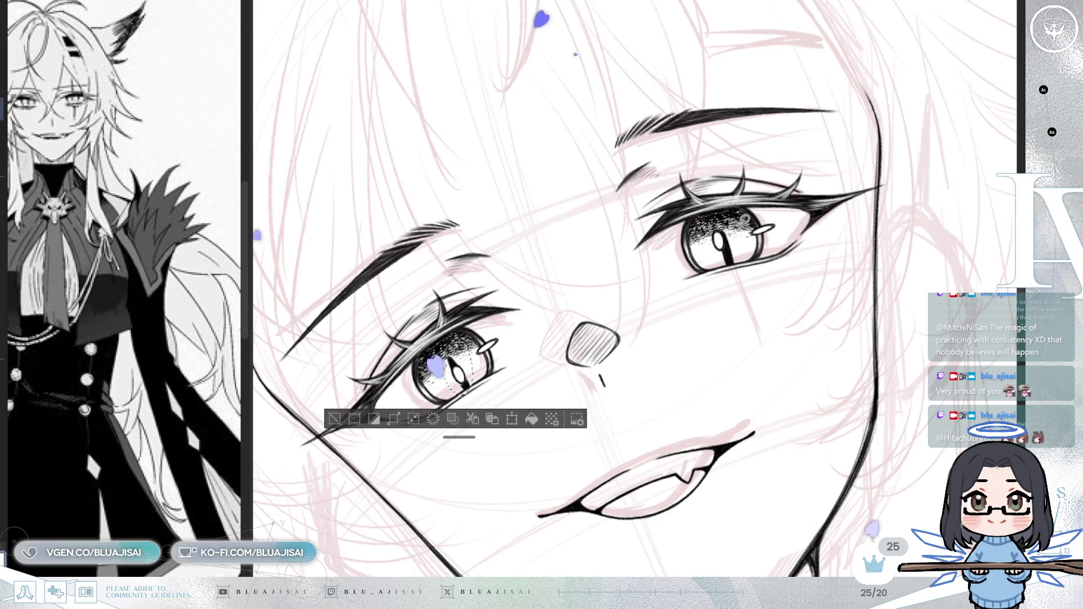
{"action": "key", "text": "ctrl+d"}
{"action": "left_click_drag", "start_coordinate": [722, 222], "coordinate": [731, 259]}
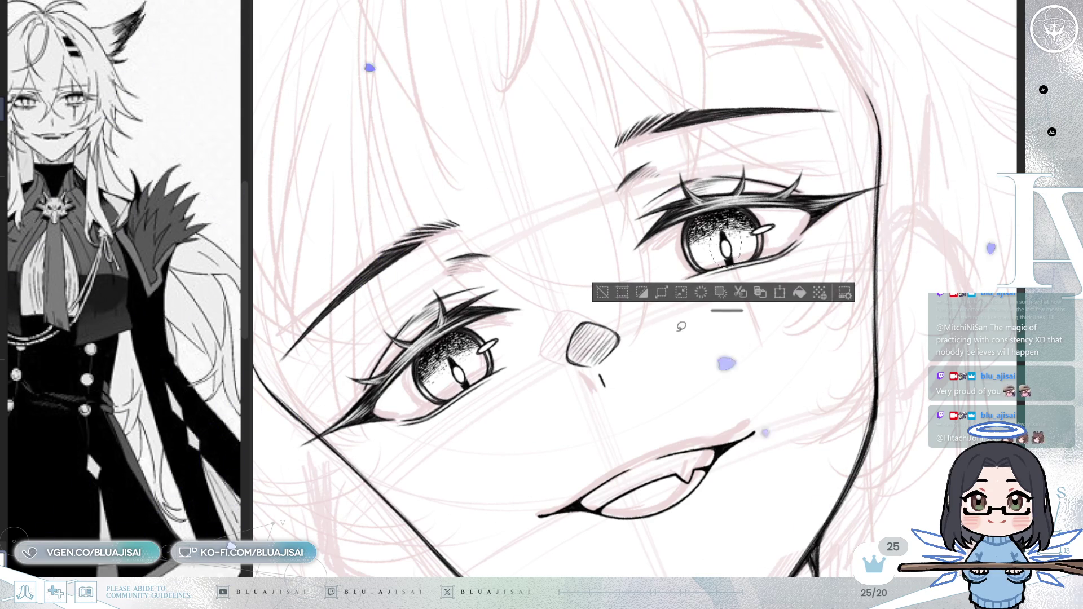
{"action": "left_click", "coordinate": [606, 292]}
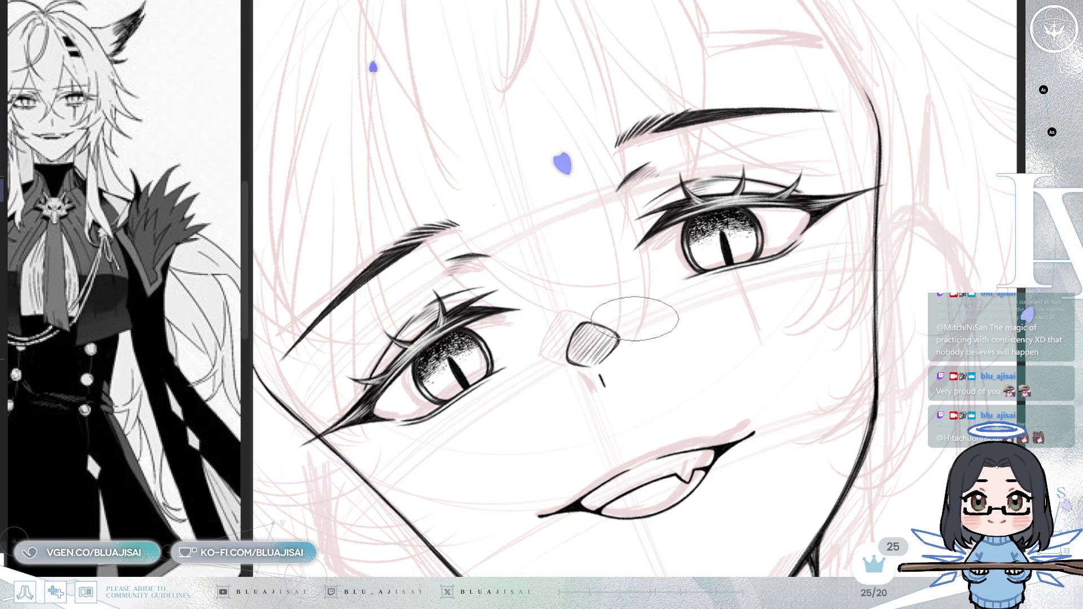
- Paint white strokes into the lower part of the left eye's iris
{"action": "scroll", "coordinate": [635, 319], "scroll_direction": "up", "scroll_amount": 3}
{"action": "scroll", "coordinate": [554, 454], "scroll_direction": "down", "scroll_amount": 2}
{"action": "left_click_drag", "start_coordinate": [533, 130], "coordinate": [665, 389]}
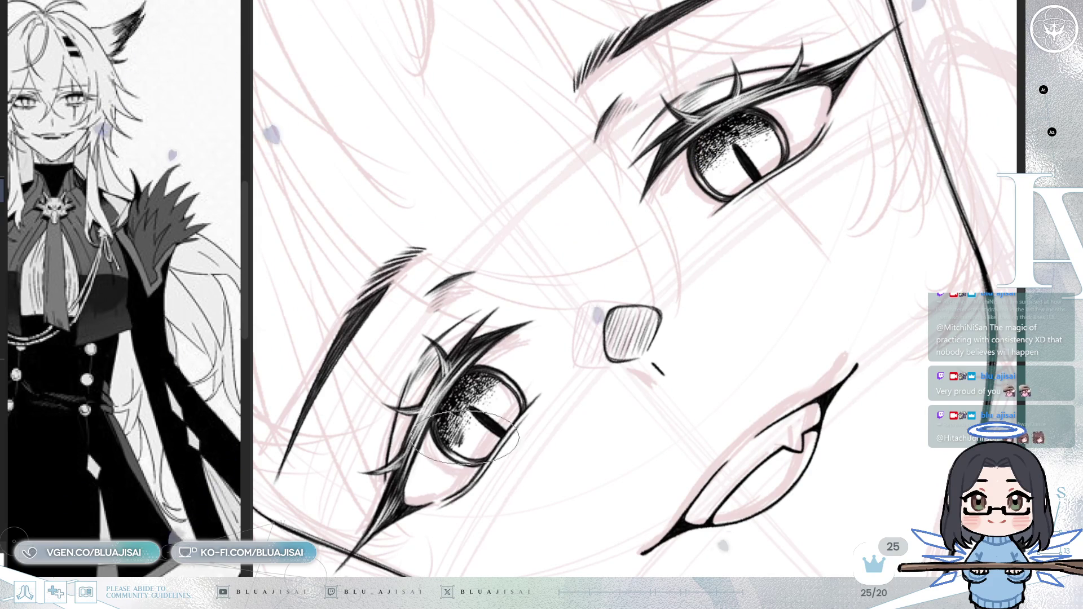
{"action": "mouse_move", "coordinate": [467, 445]}
{"action": "left_mouse_down"}
{"action": "mouse_move", "coordinate": [485, 443]}
{"action": "mouse_move", "coordinate": [475, 443]}
{"action": "left_mouse_up"}
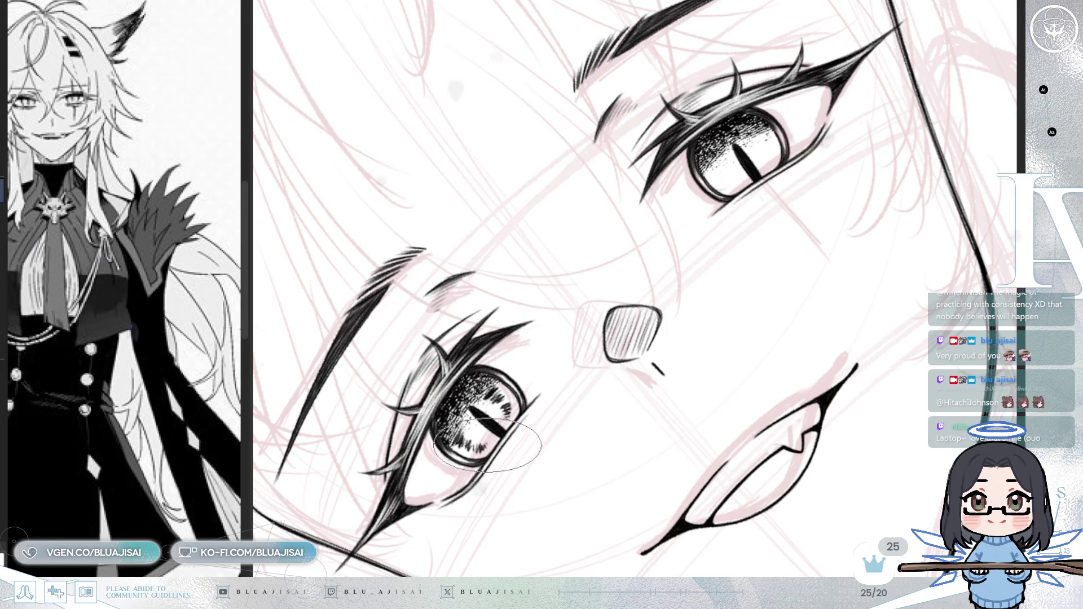
{"action": "mouse_move", "coordinate": [747, 218]}
{"action": "left_mouse_down"}
{"action": "mouse_move", "coordinate": [768, 348]}
{"action": "mouse_move", "coordinate": [771, 303]}
{"action": "left_mouse_up"}
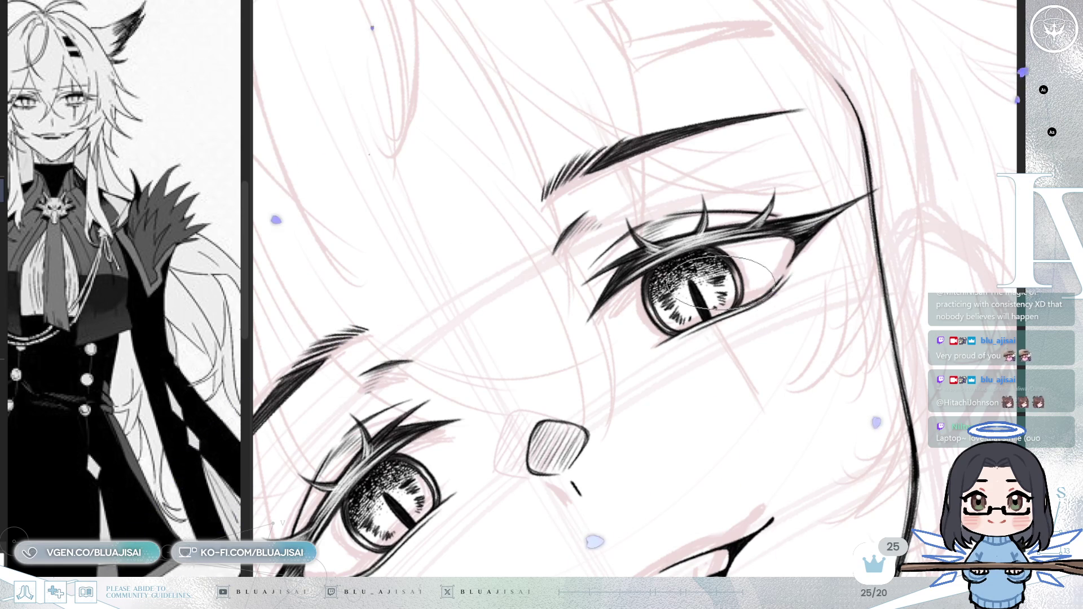
{"action": "scroll", "coordinate": [797, 368], "scroll_direction": "down", "scroll_amount": 3}
{"action": "scroll", "coordinate": [797, 369], "scroll_direction": "down", "scroll_amount": 3}
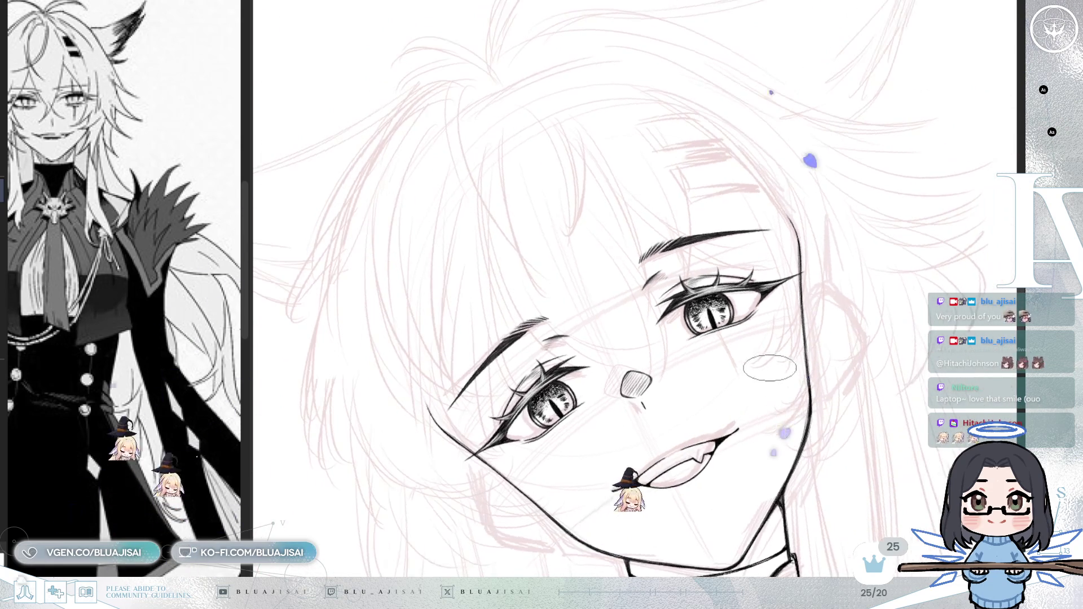
- Rotate the view so the face is level, then zoom in on the eyes
{"action": "key", "text": "End"}
{"action": "key", "text": "End"}
{"action": "key", "text": "End"}
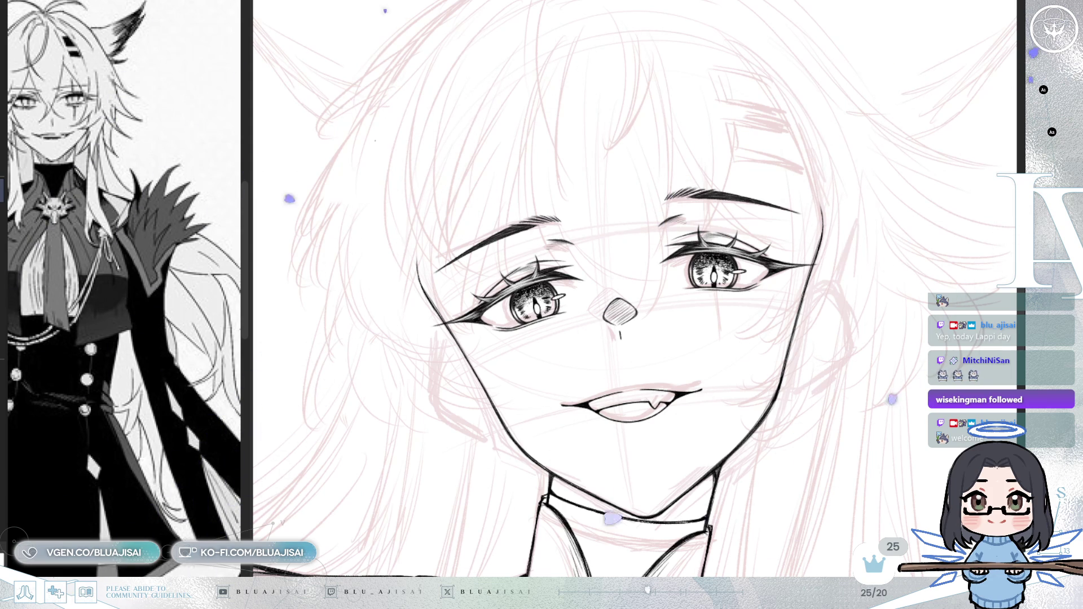
{"action": "key", "text": "ctrl+plus"}
{"action": "key", "text": "ctrl+plus"}
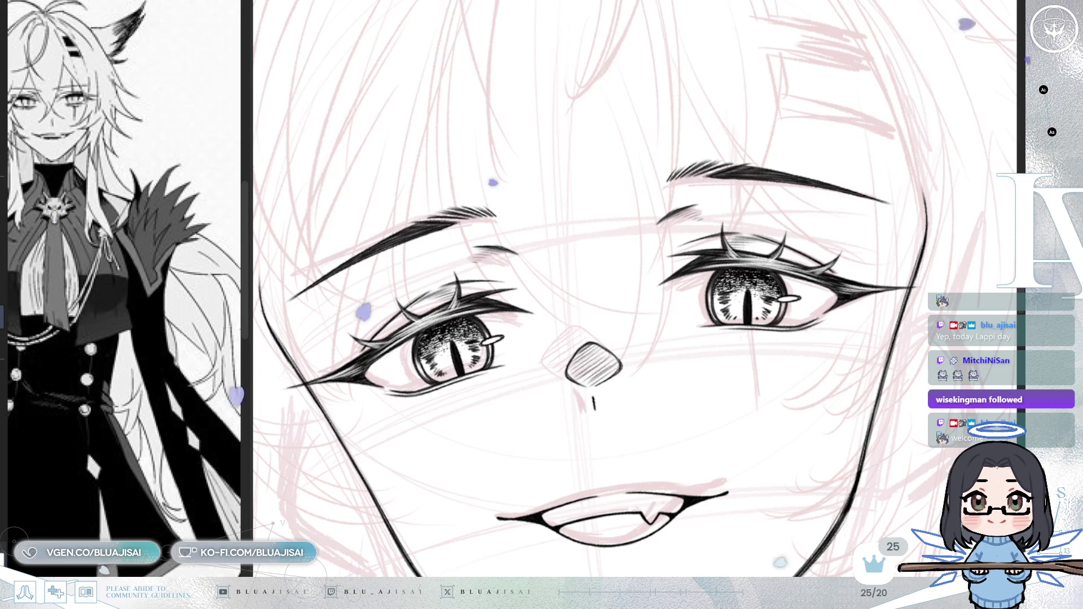
- Zoom and pan between the left and right eyes to inspect them
{"action": "scroll", "coordinate": [429, 390], "scroll_direction": "up", "scroll_amount": 2}
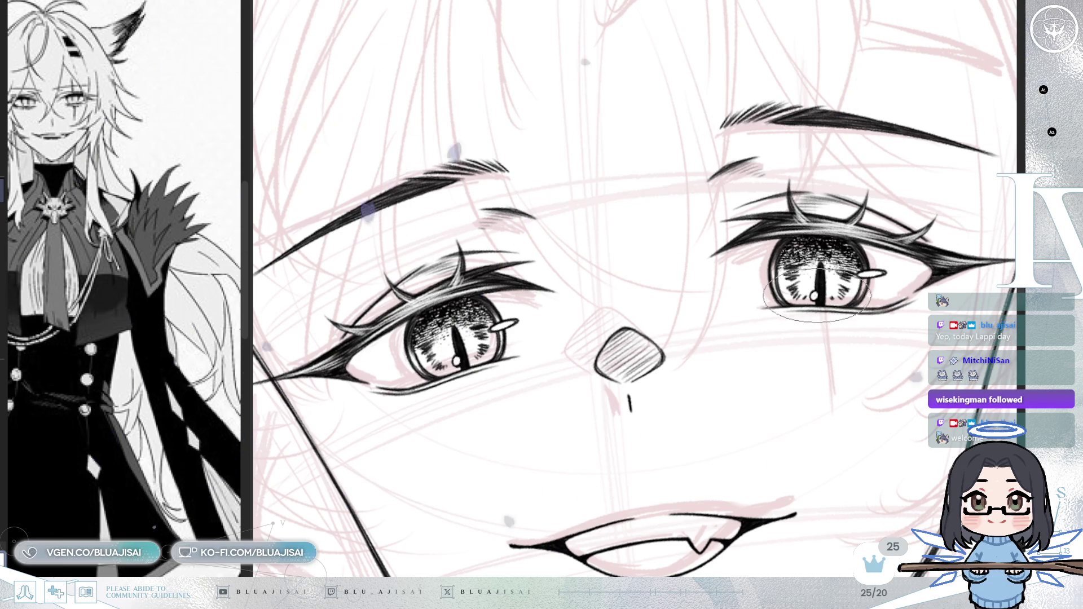
{"action": "scroll", "coordinate": [807, 336], "scroll_direction": "down", "scroll_amount": 2}
{"action": "scroll", "coordinate": [643, 337], "scroll_direction": "up", "scroll_amount": 2}
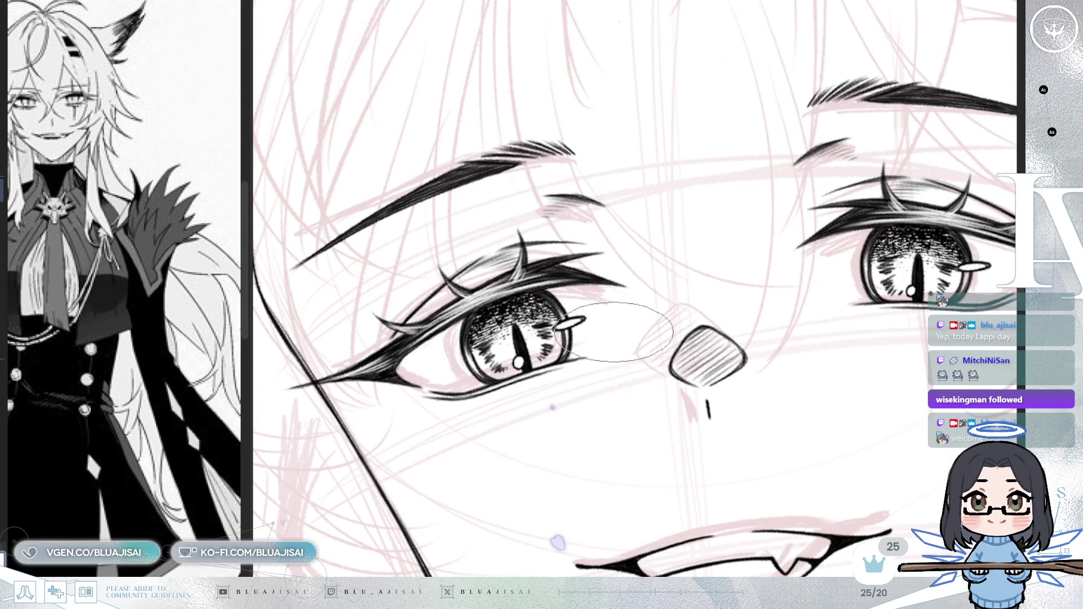
{"action": "left_click_drag", "start_coordinate": [587, 337], "coordinate": [736, 364]}
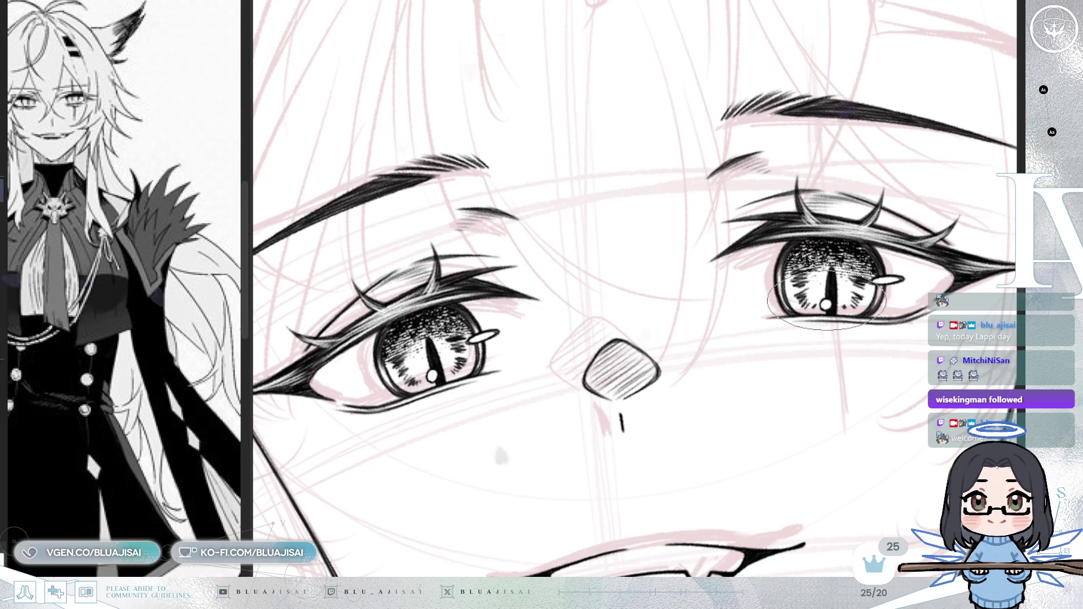
{"action": "left_click_drag", "start_coordinate": [426, 375], "coordinate": [457, 382]}
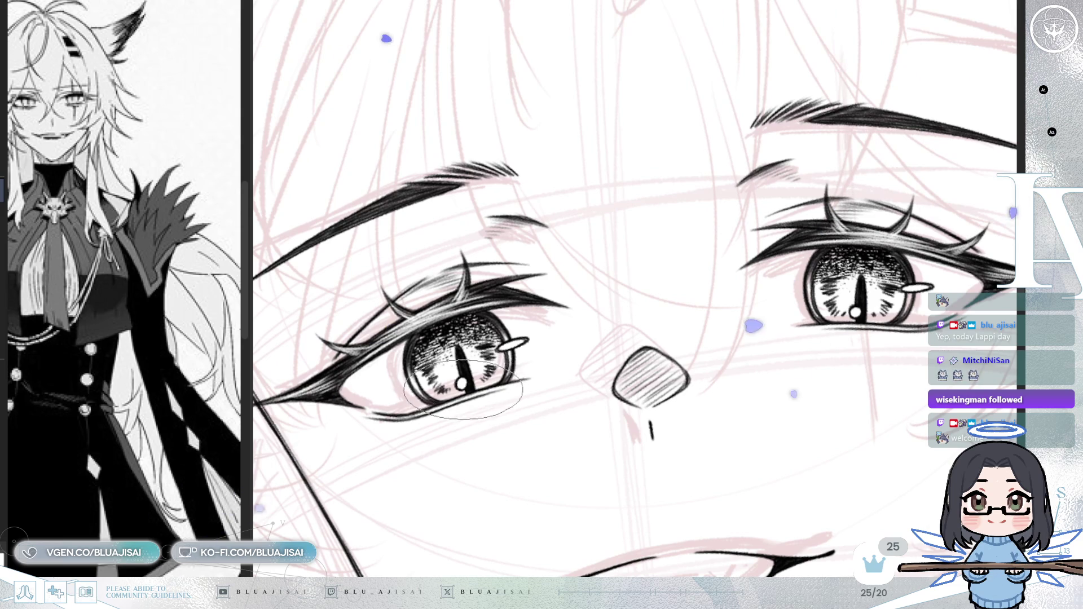
{"action": "scroll", "coordinate": [683, 331], "scroll_direction": "up", "scroll_amount": 1}
{"action": "scroll", "coordinate": [684, 330], "scroll_direction": "down", "scroll_amount": 6}
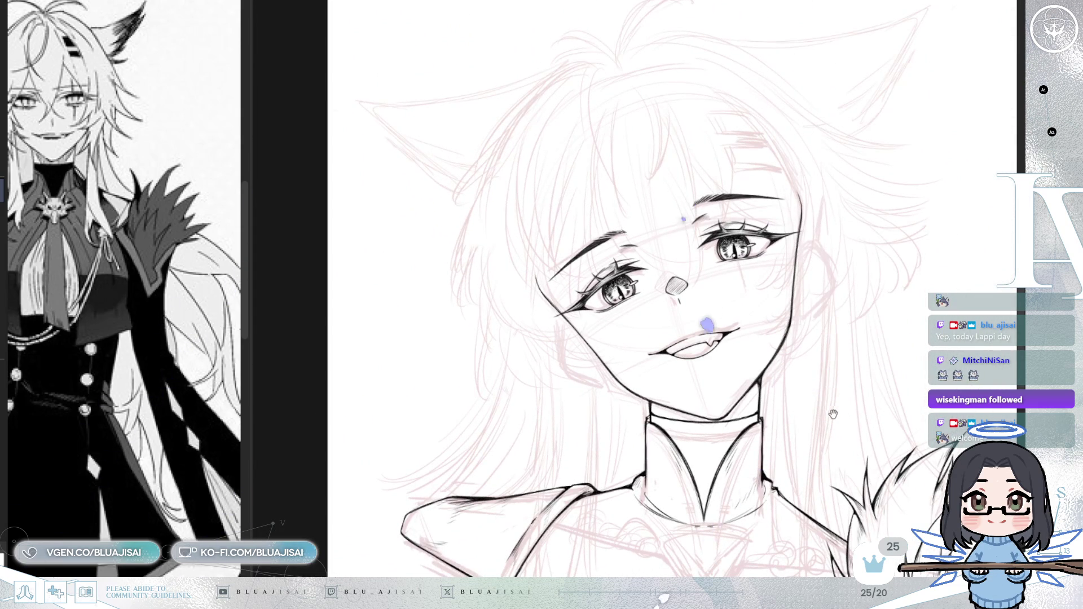
- Mirror-check the drawing, then nudge the left eye's highlight slightly down
{"action": "scroll", "coordinate": [830, 413], "scroll_direction": "down", "scroll_amount": 4}
{"action": "key", "text": "h"}
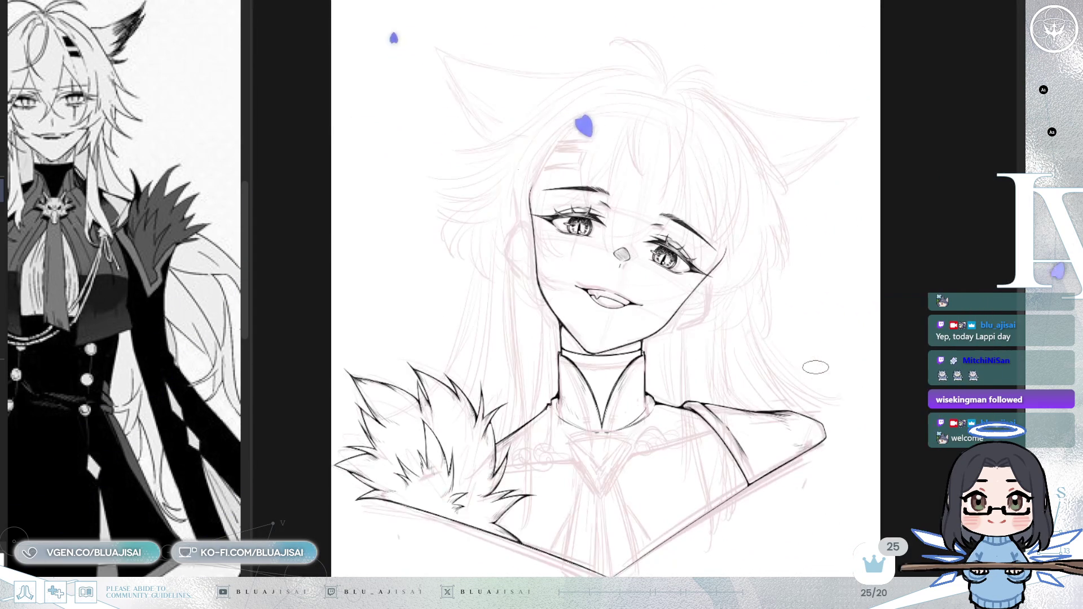
{"action": "key", "text": "h"}
{"action": "scroll", "coordinate": [697, 341], "scroll_direction": "up", "scroll_amount": 6}
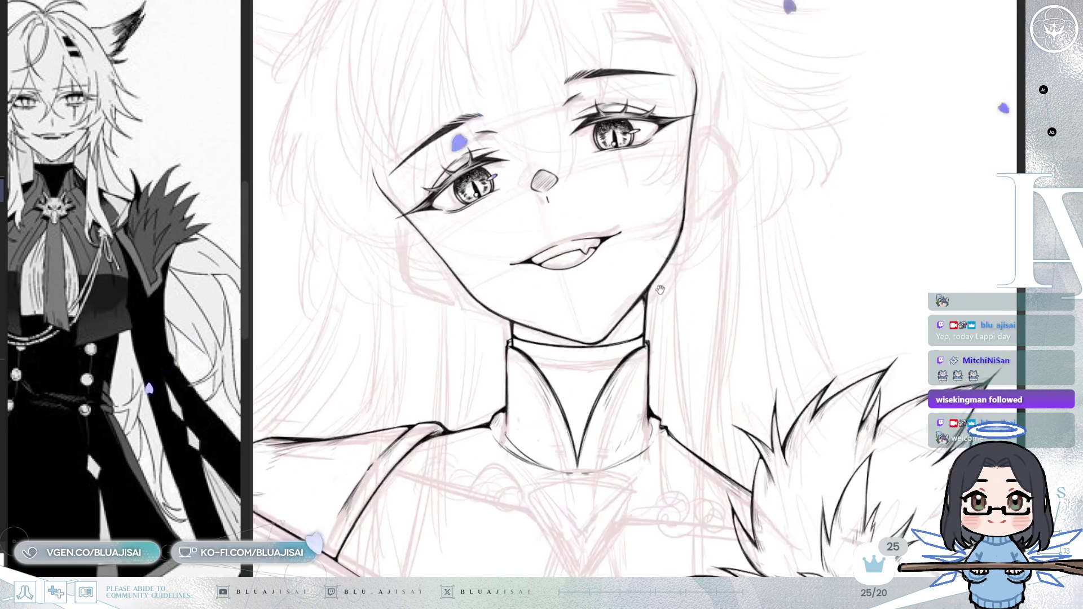
{"action": "scroll", "coordinate": [698, 344], "scroll_direction": "up", "scroll_amount": 4}
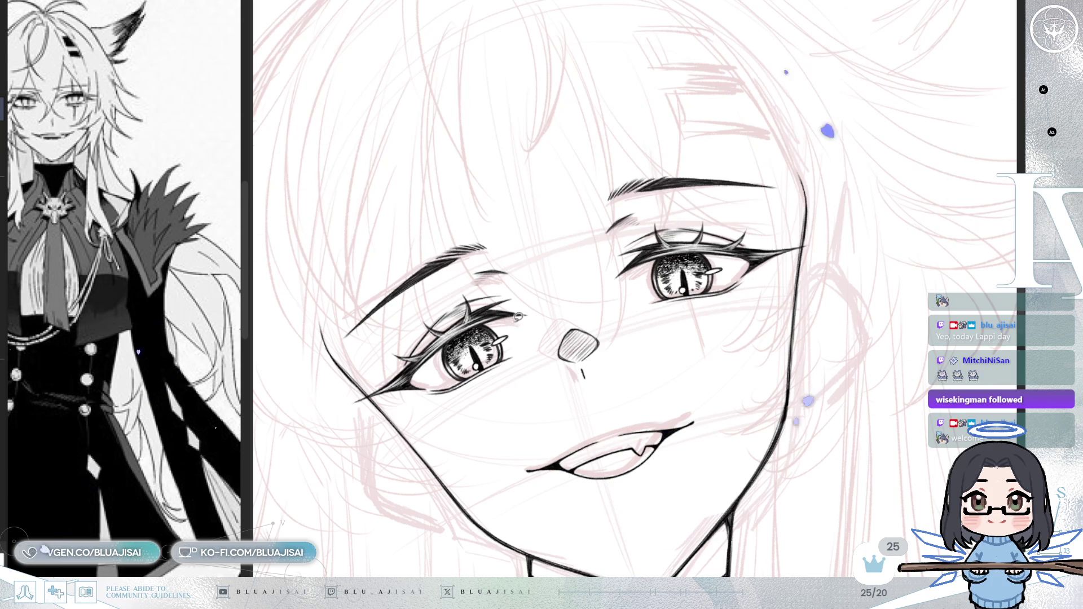
{"action": "left_click_drag", "start_coordinate": [531, 318], "coordinate": [527, 323]}
{"action": "key", "text": "ctrl+t"}
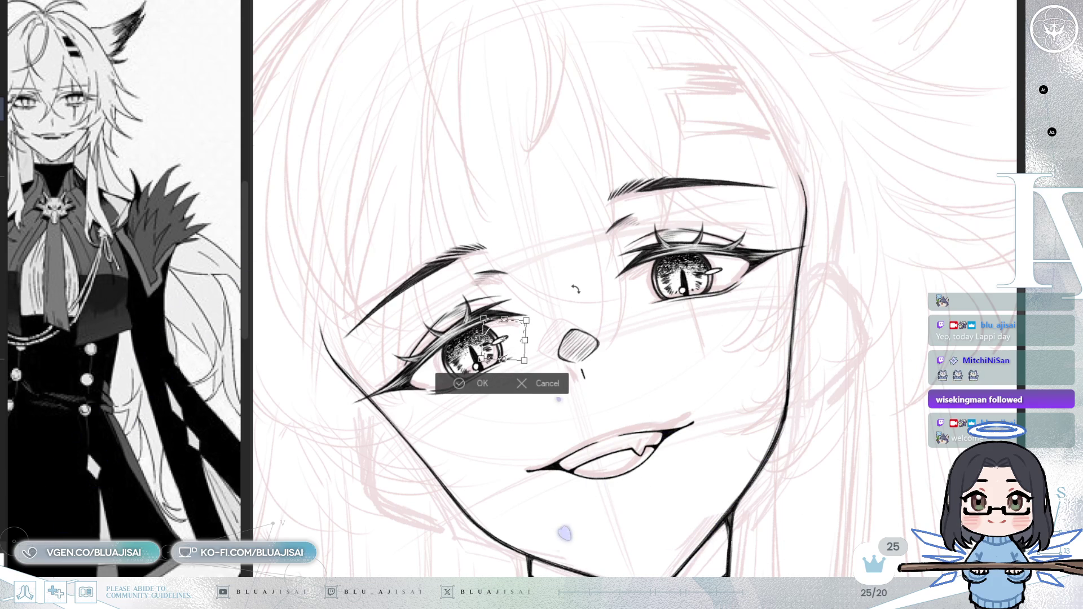
{"action": "key", "text": "Down"}
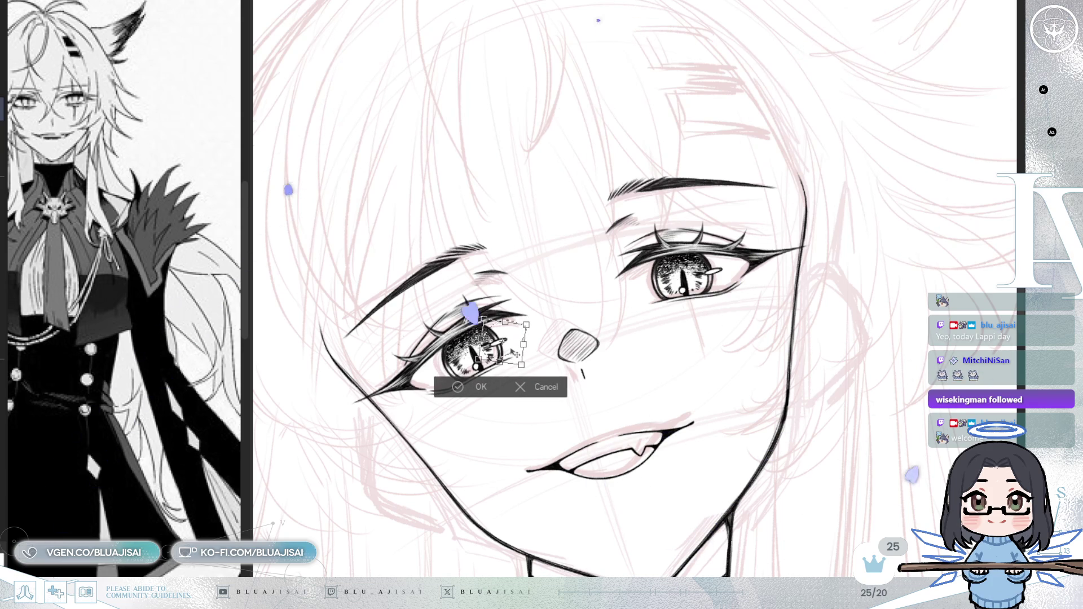
{"action": "key", "text": "Return"}
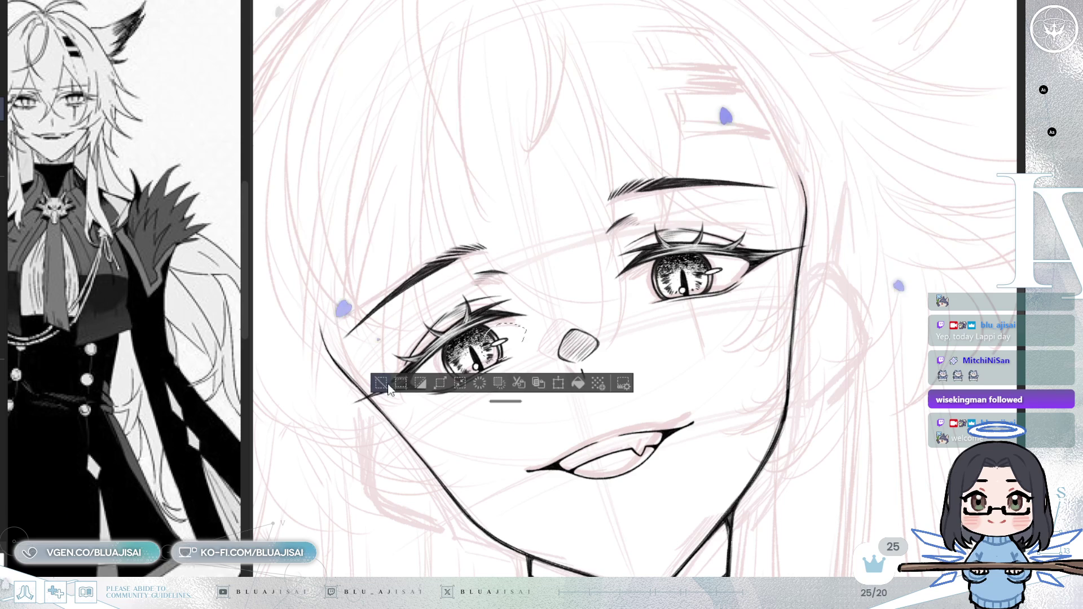
{"action": "key", "text": "ctrl+d"}
- Select the right eye's highlight and transform it into a better position
{"action": "key", "text": "ctrl+t"}
{"action": "left_click_drag", "start_coordinate": [724, 255], "coordinate": [727, 292]}
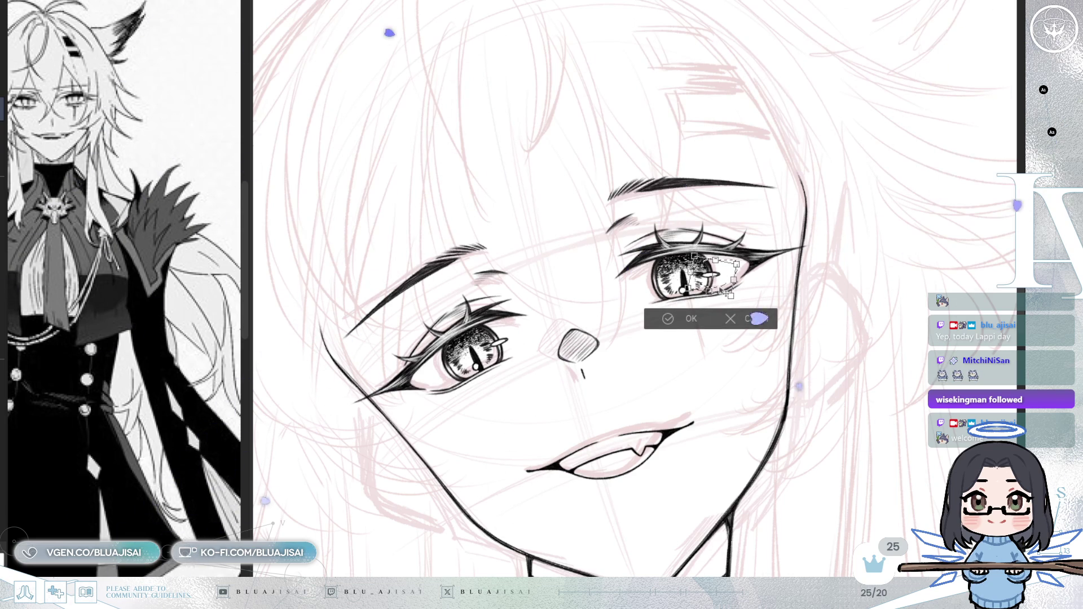
{"action": "left_click", "coordinate": [649, 321]}
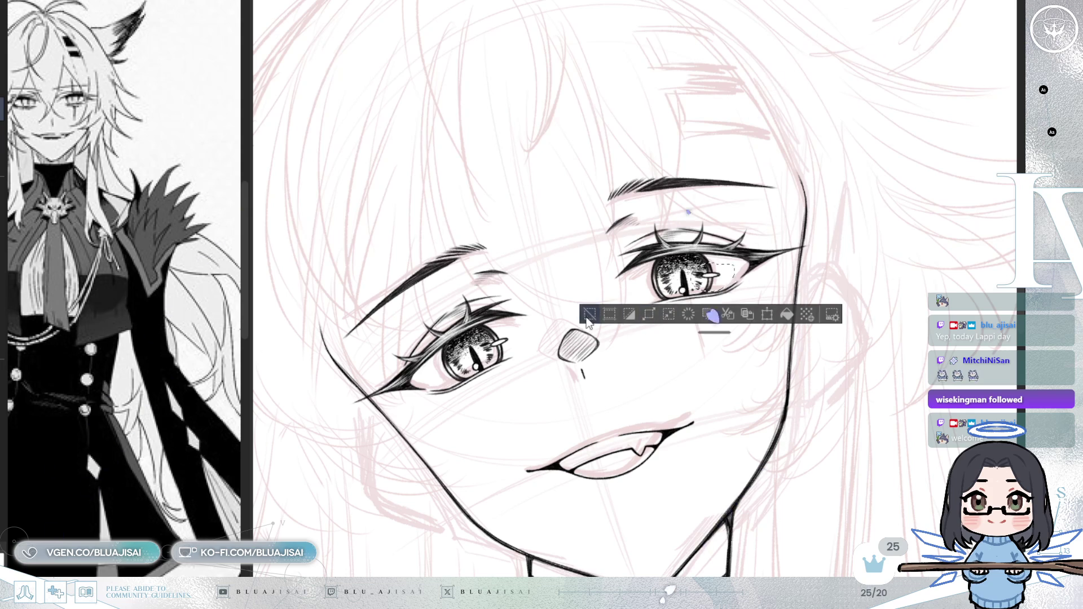
{"action": "scroll", "coordinate": [587, 320], "scroll_direction": "down", "scroll_amount": 5}
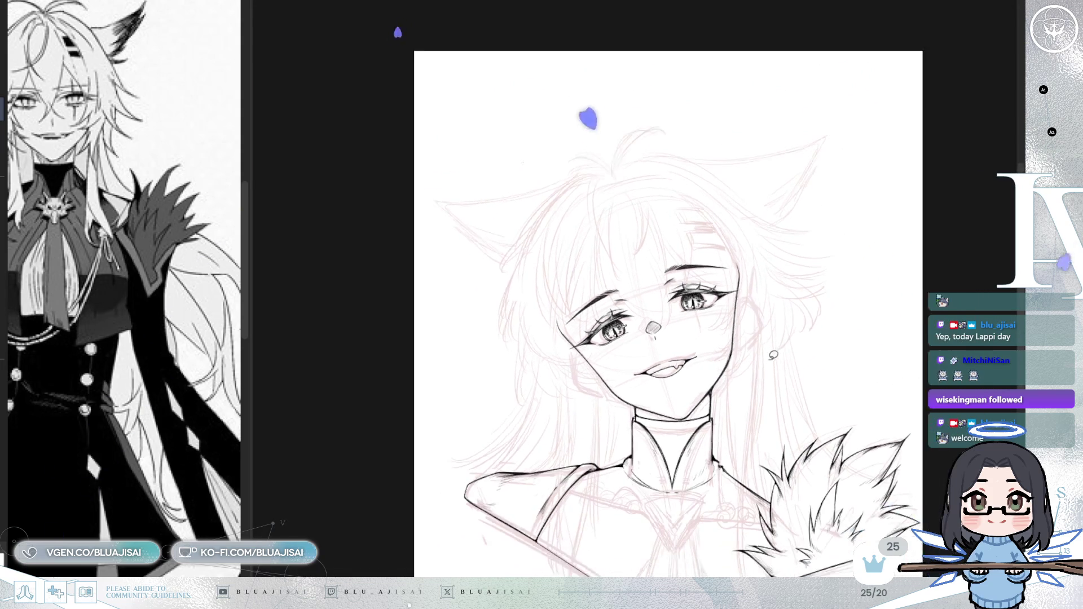
- Widen the Sub View reference and switch it to the coloured illustration
{"action": "key", "text": "h"}
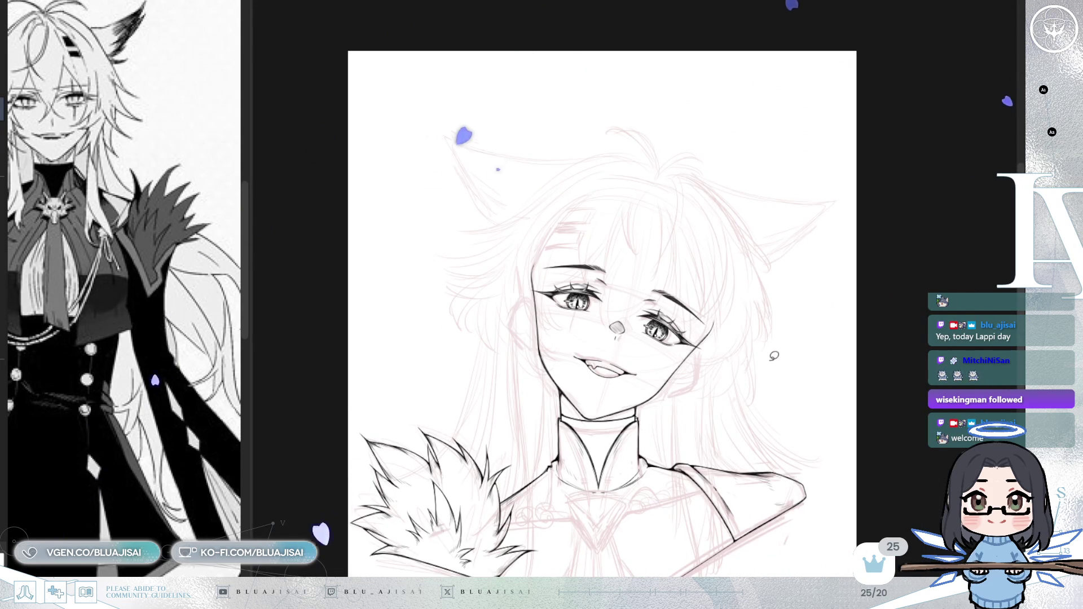
{"action": "key", "text": "h"}
{"action": "left_click_drag", "start_coordinate": [820, 370], "coordinate": [787, 305]}
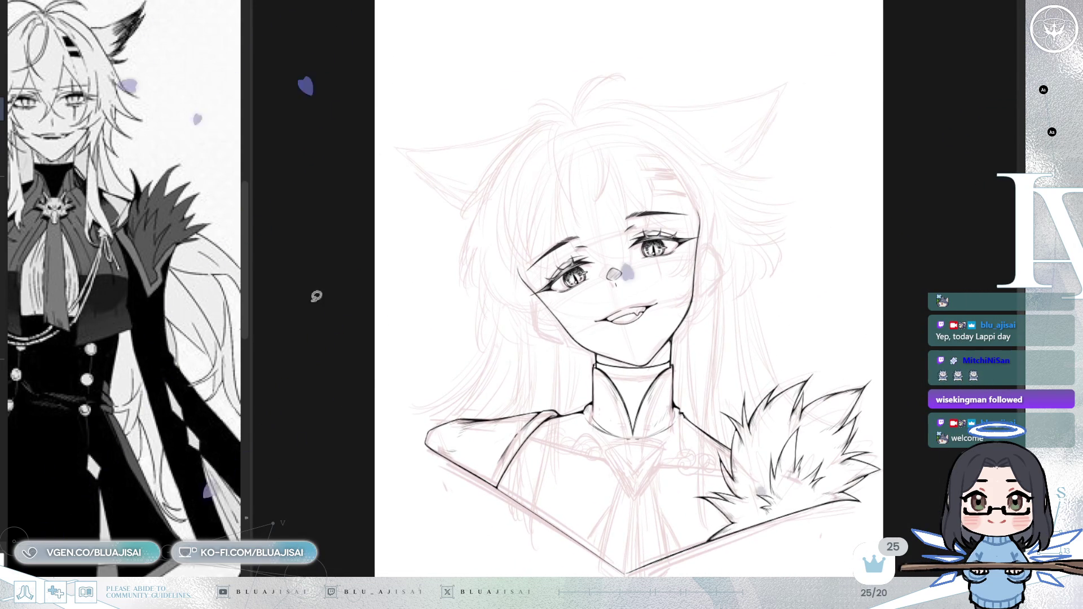
{"action": "left_click_drag", "start_coordinate": [255, 215], "coordinate": [325, 214]}
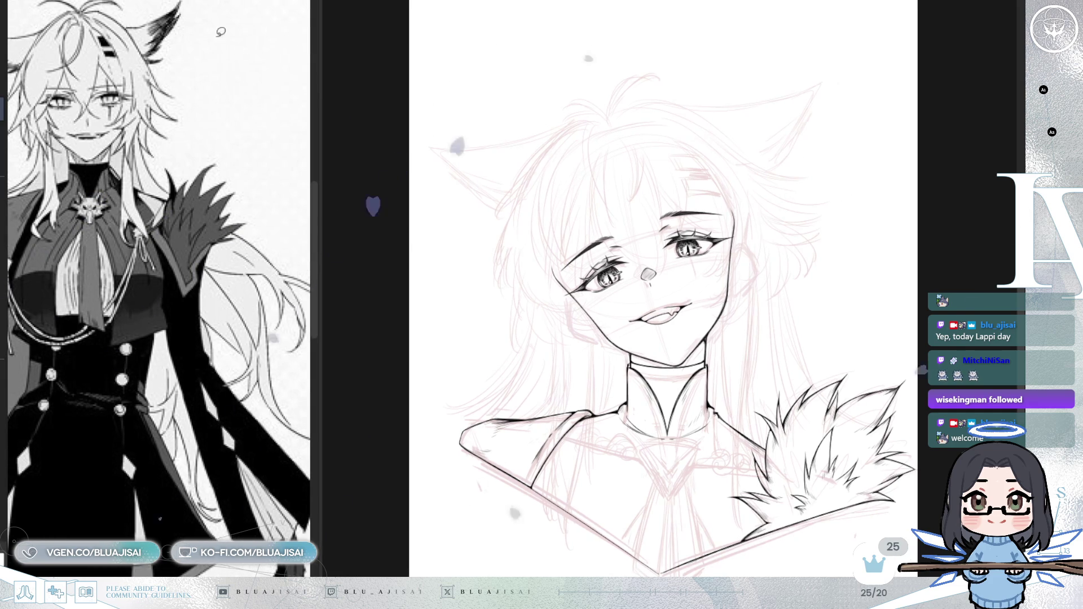
{"action": "left_click", "coordinate": [199, 1]}
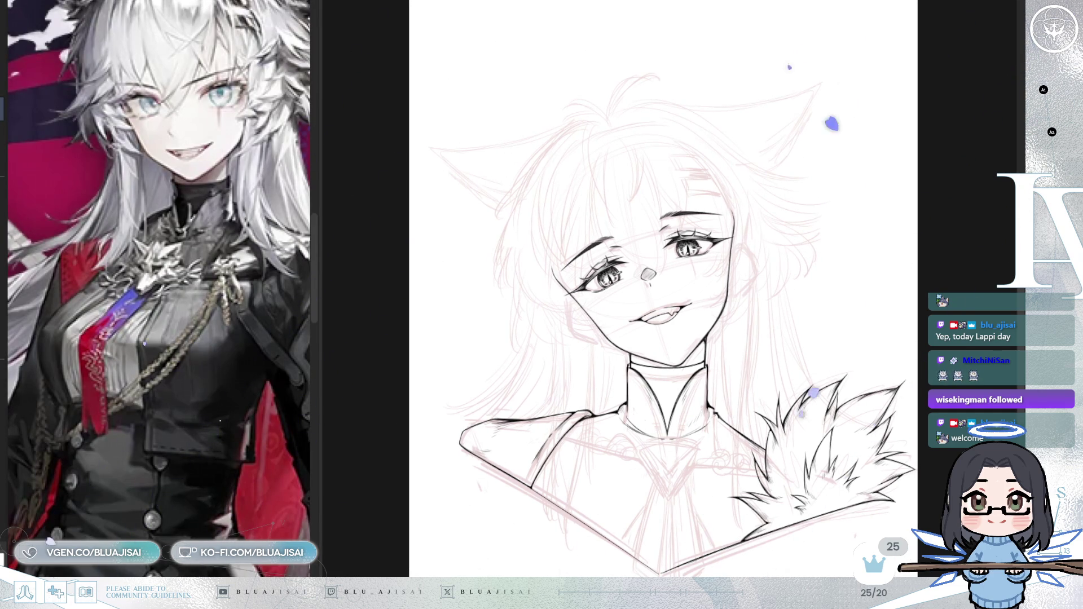
{"action": "scroll", "coordinate": [812, 409], "scroll_direction": "up", "scroll_amount": 3}
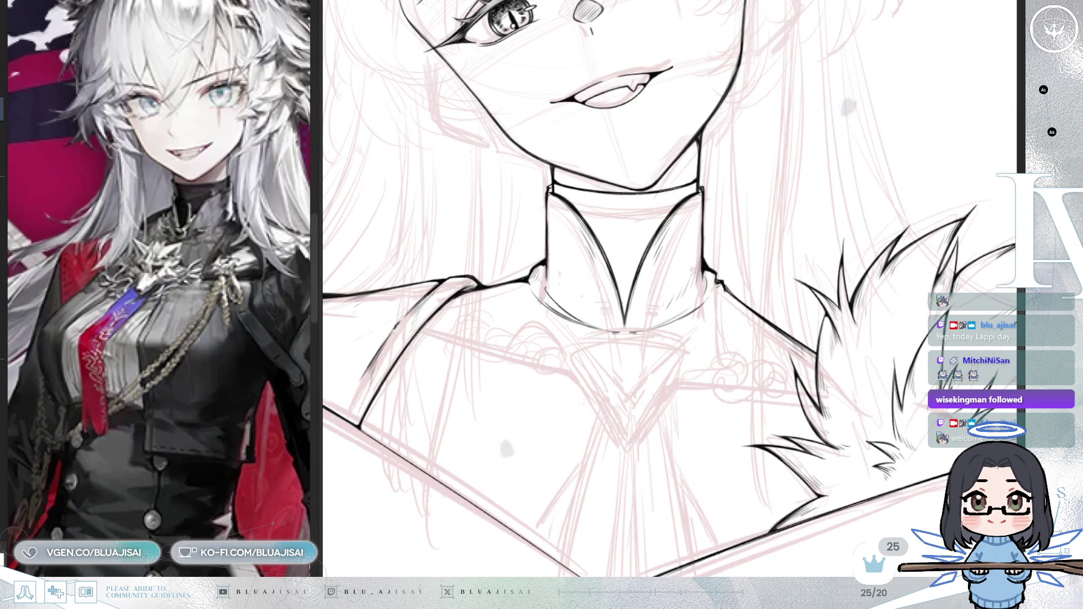
- Add a vertical chest-centre guide and sketch the red wolf brooch's ears and upper head
{"action": "left_click_drag", "start_coordinate": [820, 267], "coordinate": [777, 315]}
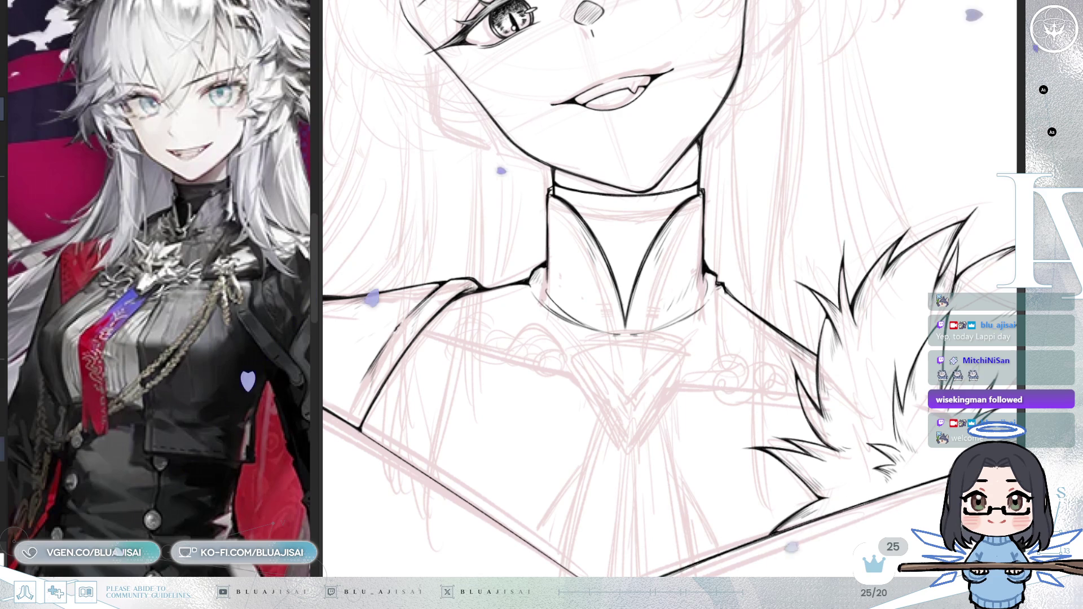
{"action": "left_click", "coordinate": [626, 367]}
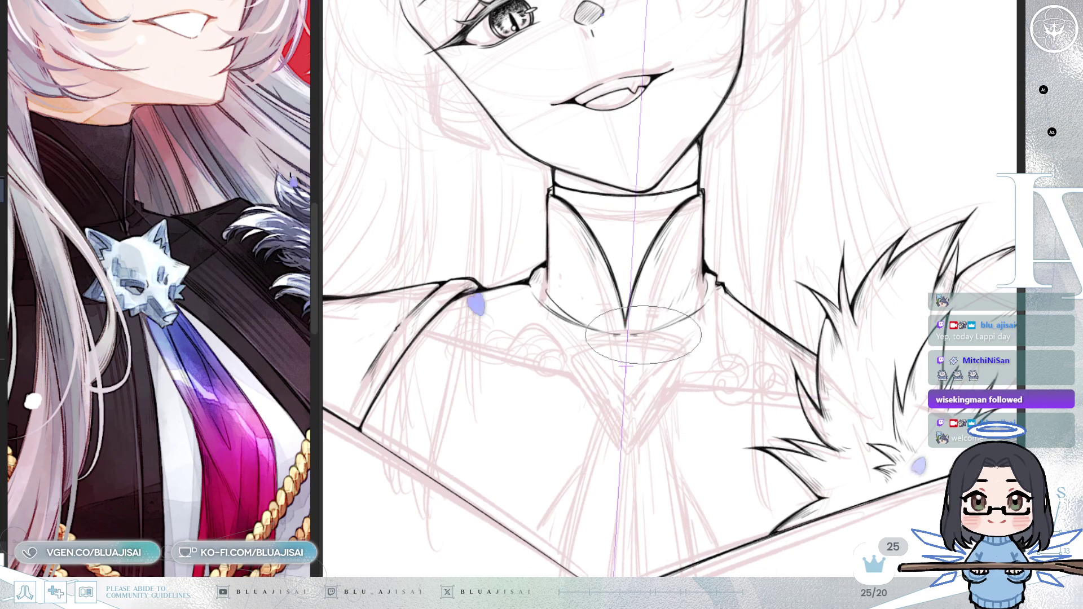
{"action": "left_click_drag", "start_coordinate": [597, 340], "coordinate": [648, 341]}
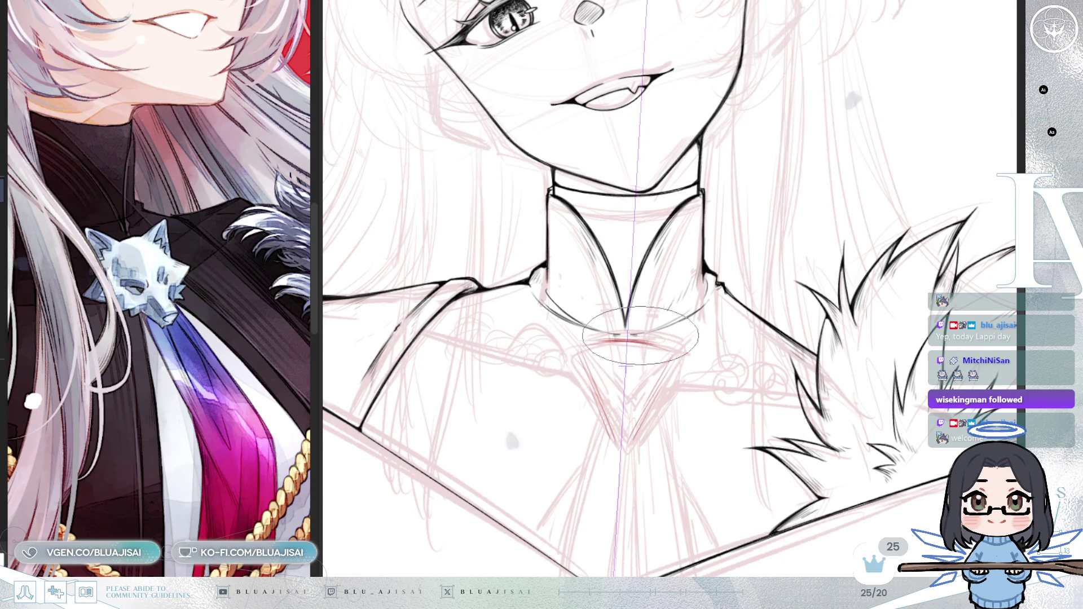
{"action": "left_click_drag", "start_coordinate": [579, 309], "coordinate": [621, 334]}
{"action": "mouse_move", "coordinate": [677, 315]}
{"action": "left_mouse_down"}
{"action": "mouse_move", "coordinate": [582, 342]}
{"action": "mouse_move", "coordinate": [680, 349]}
{"action": "left_mouse_up"}
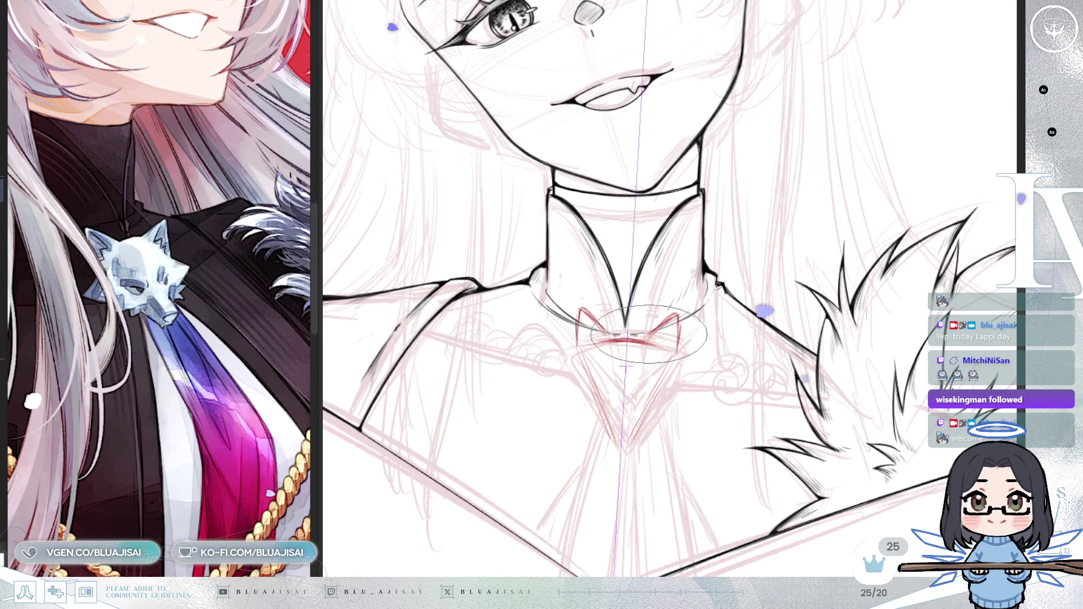
{"action": "left_click_drag", "start_coordinate": [572, 307], "coordinate": [575, 345]}
{"action": "left_click_drag", "start_coordinate": [684, 315], "coordinate": [679, 351]}
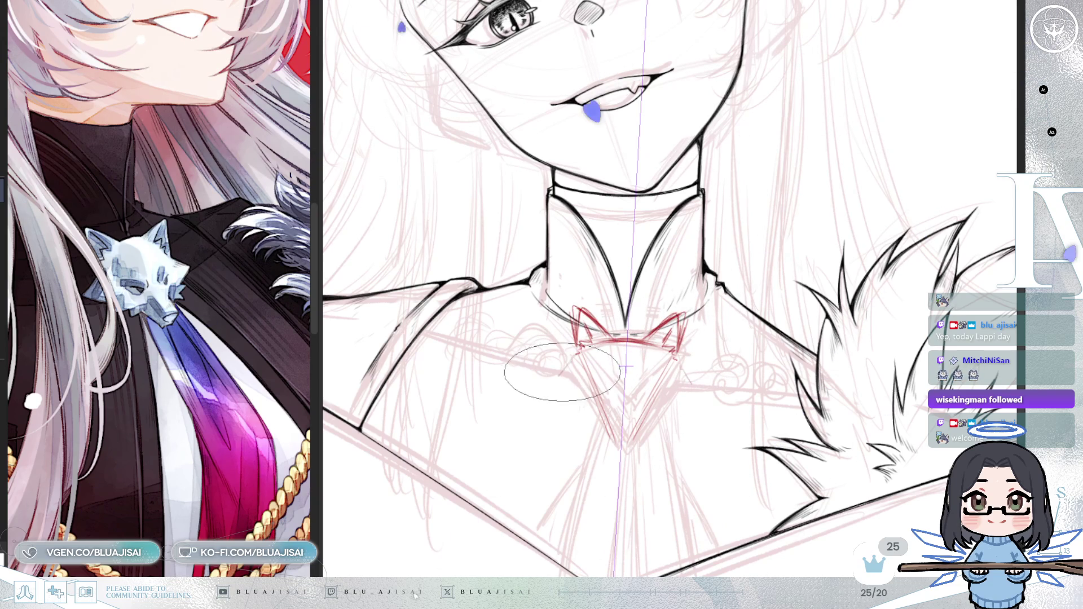
- Sketch the wolf head's sides, chin and snout details below the collar
{"action": "left_click_drag", "start_coordinate": [705, 396], "coordinate": [686, 418]}
{"action": "left_click_drag", "start_coordinate": [545, 385], "coordinate": [568, 411]}
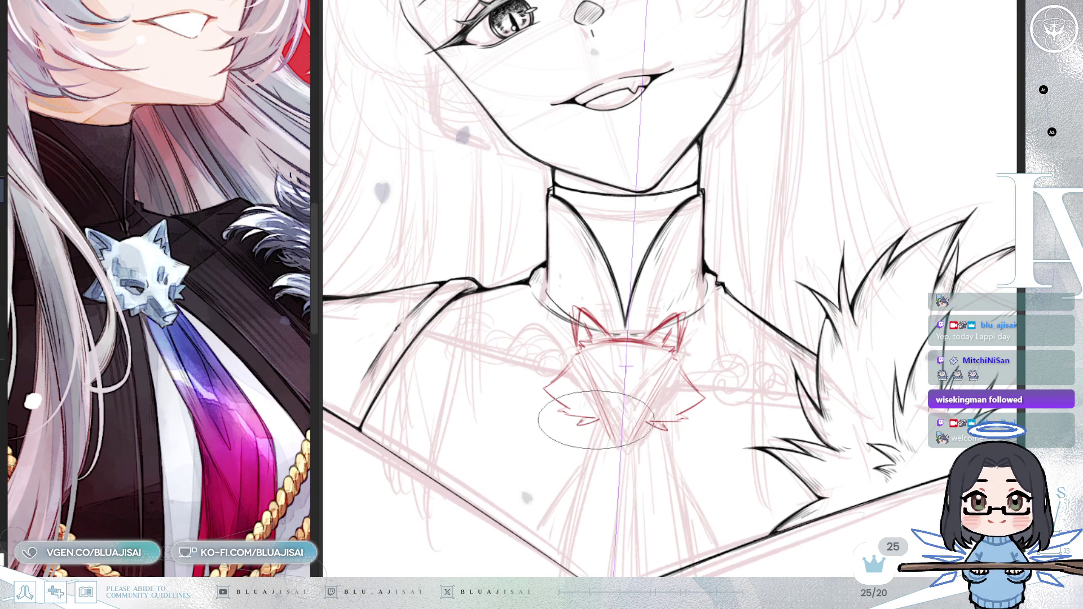
{"action": "left_click_drag", "start_coordinate": [598, 429], "coordinate": [610, 461]}
{"action": "left_click_drag", "start_coordinate": [643, 429], "coordinate": [627, 460]}
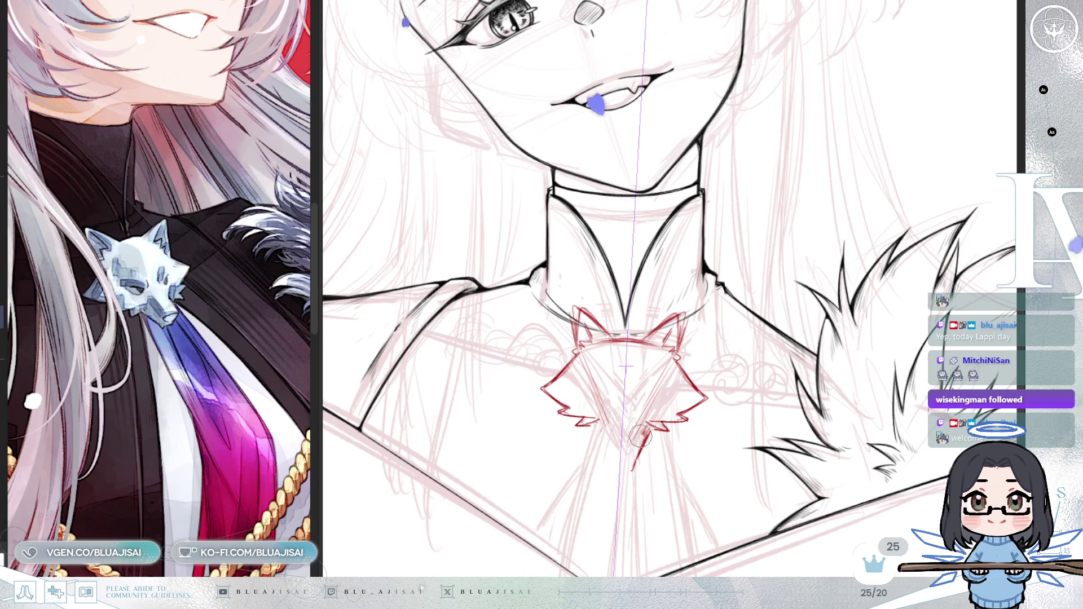
{"action": "left_click_drag", "start_coordinate": [601, 427], "coordinate": [604, 461]}
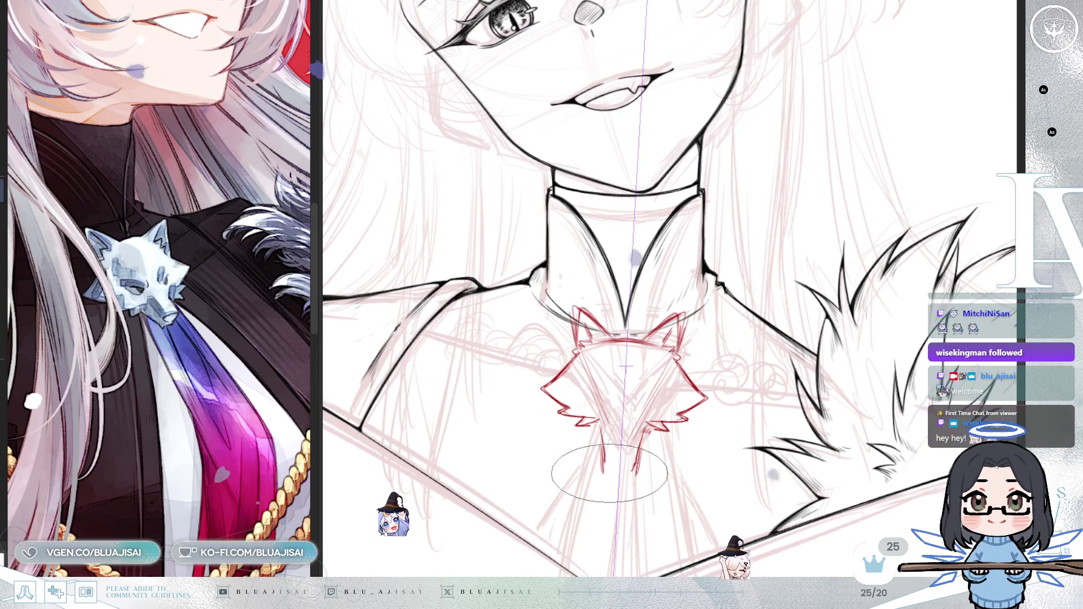
{"action": "left_click_drag", "start_coordinate": [610, 464], "coordinate": [631, 464]}
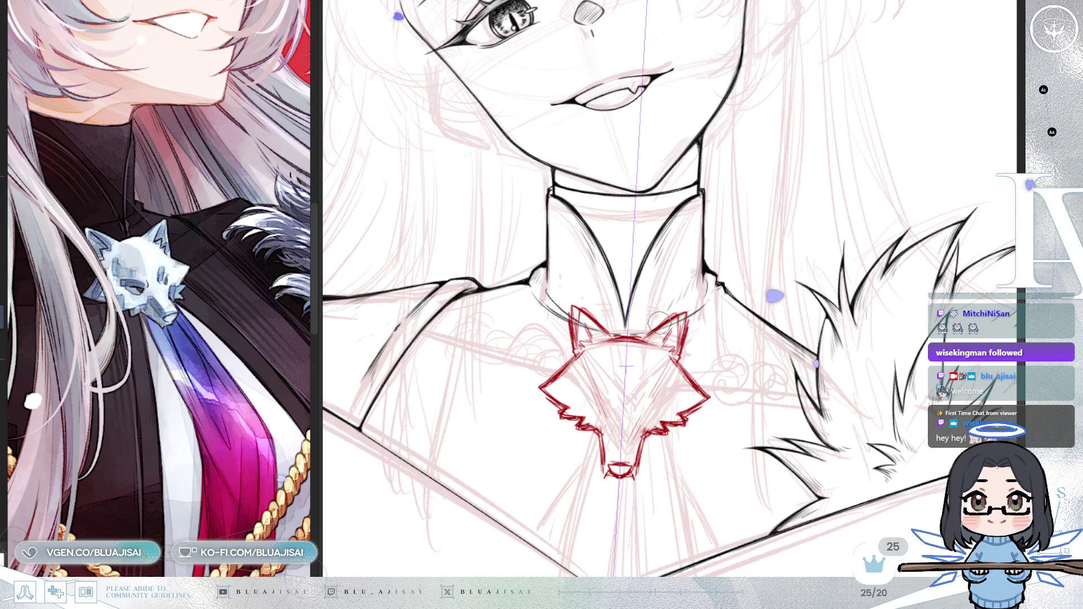
{"action": "key", "text": "asciicircum"}
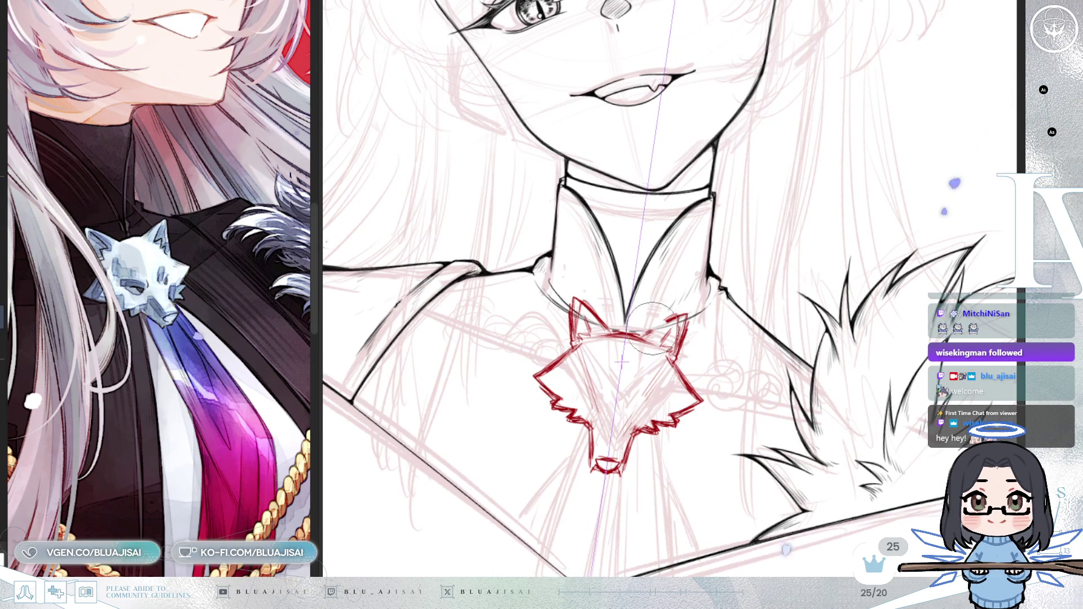